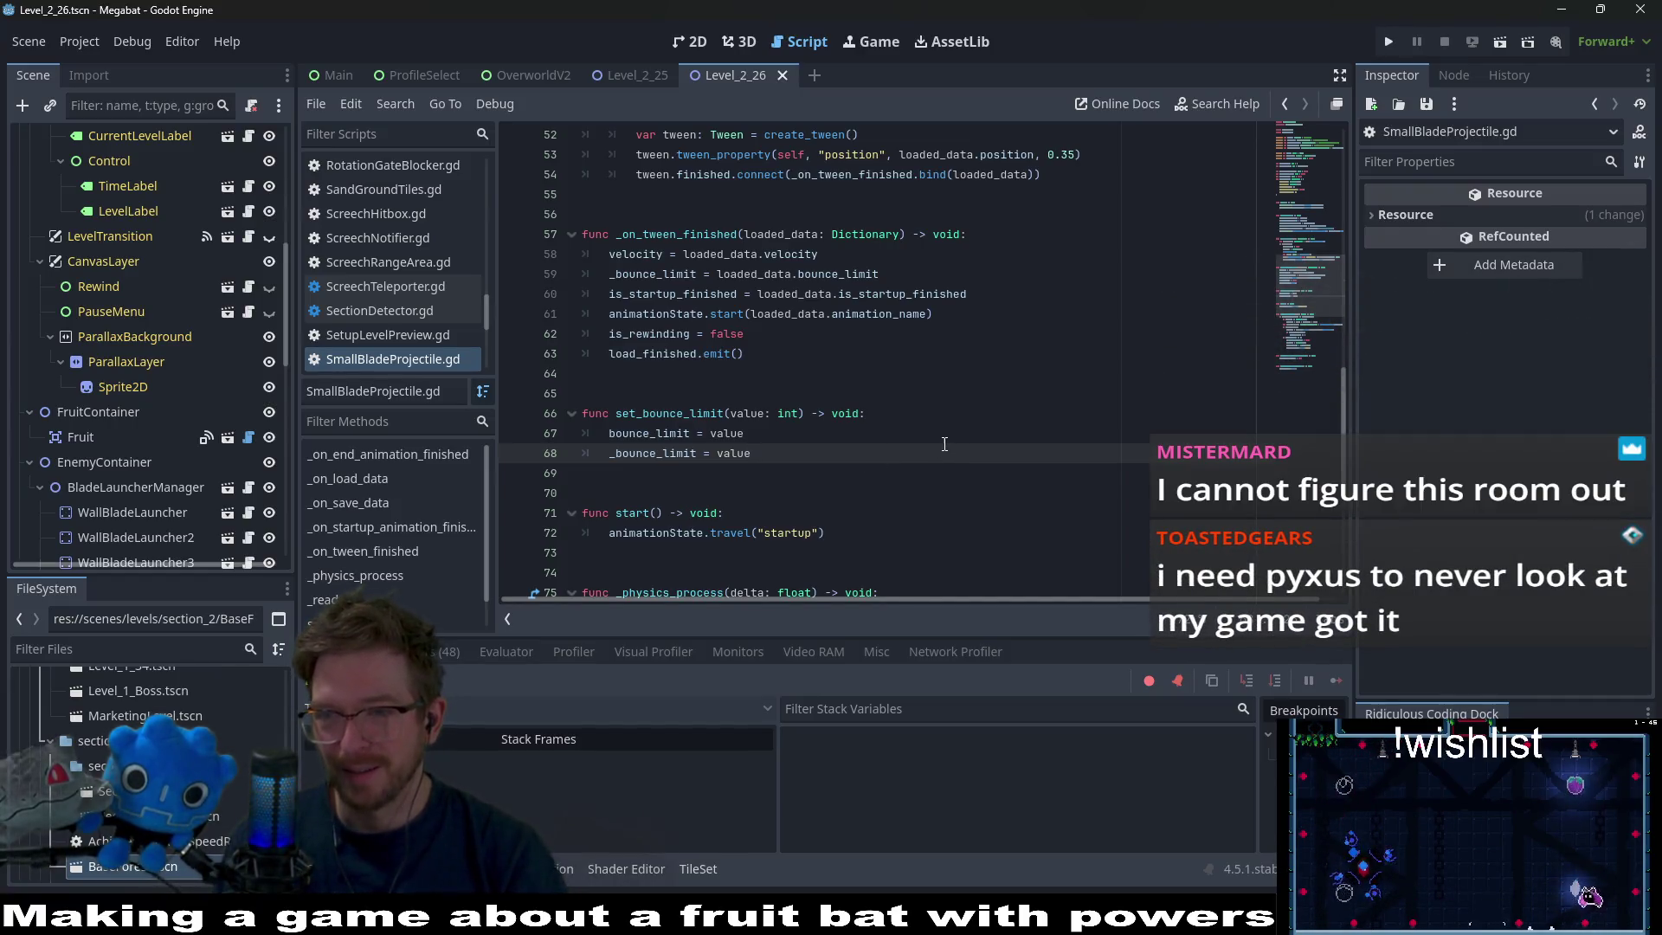
# Navigate the script around the set_bounce_limit function near lines 40–67.
pyautogui.click(834, 430)
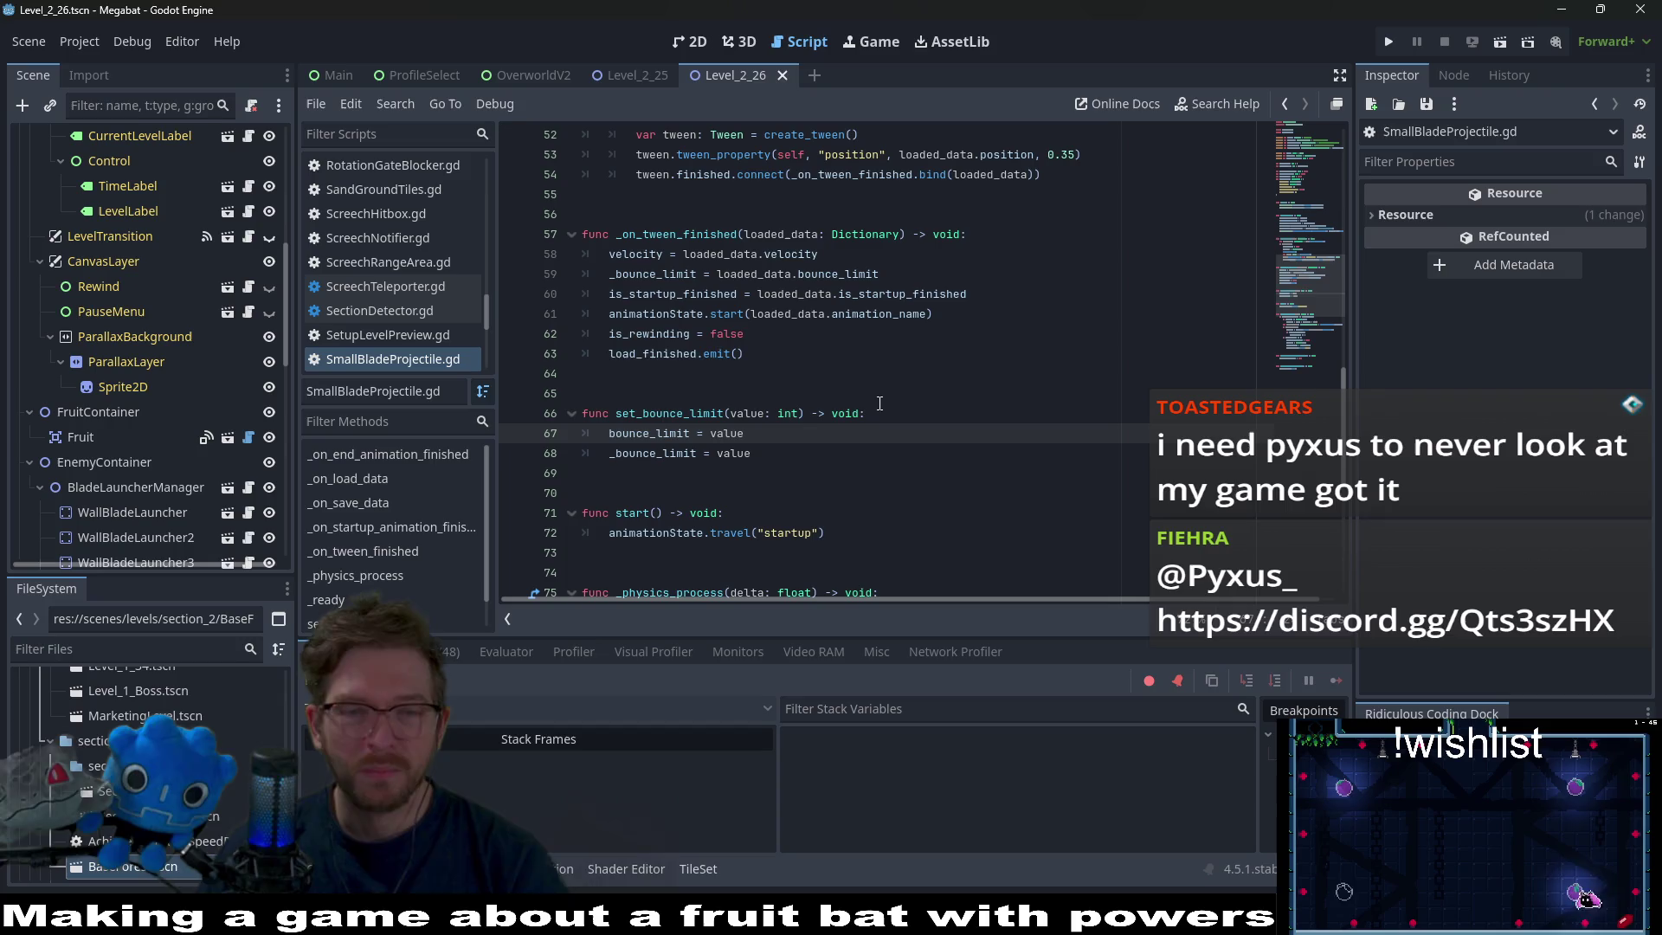
pyautogui.click(854, 408)
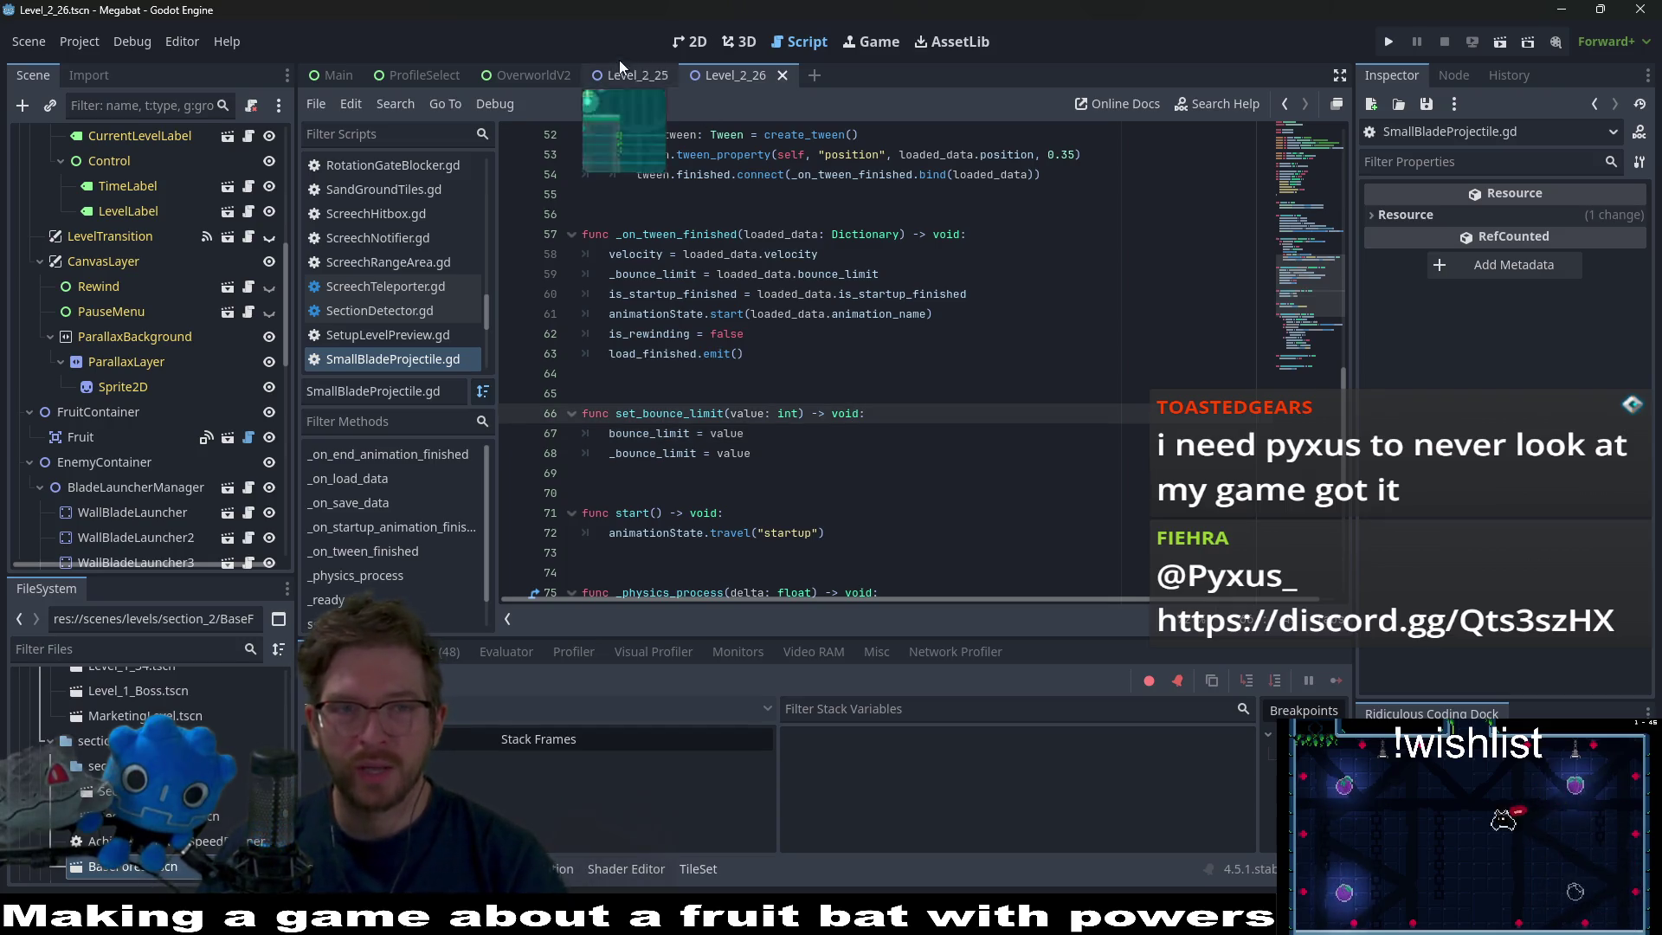
pyautogui.scroll(8, 844, 373)
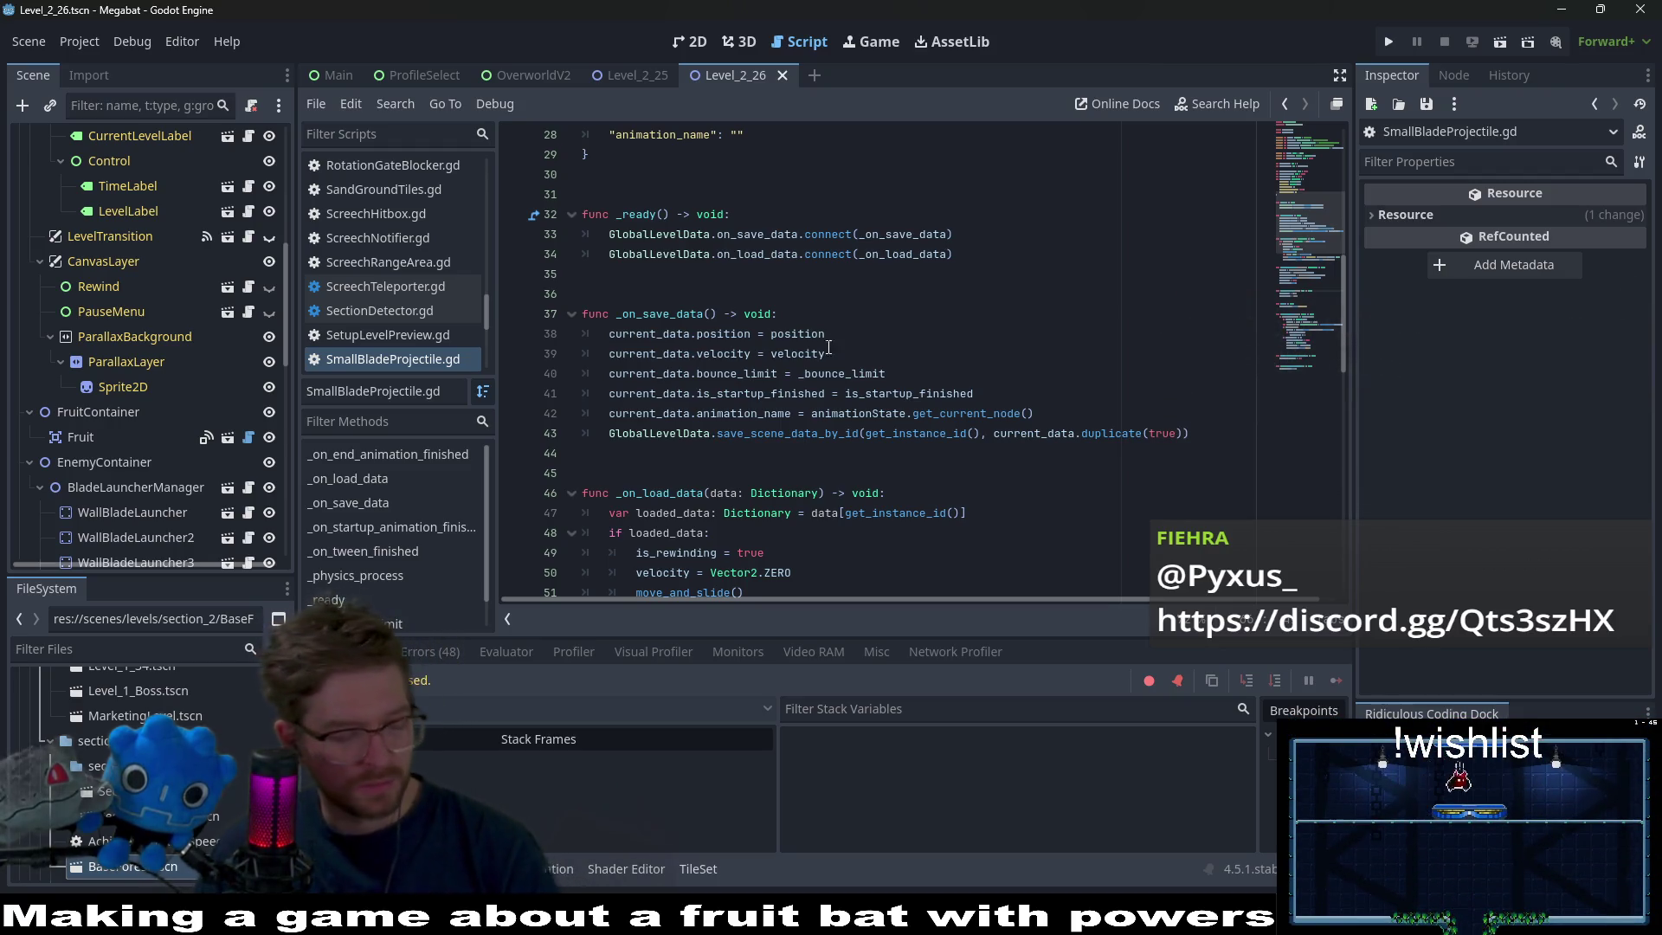
pyautogui.moveTo(824, 356)
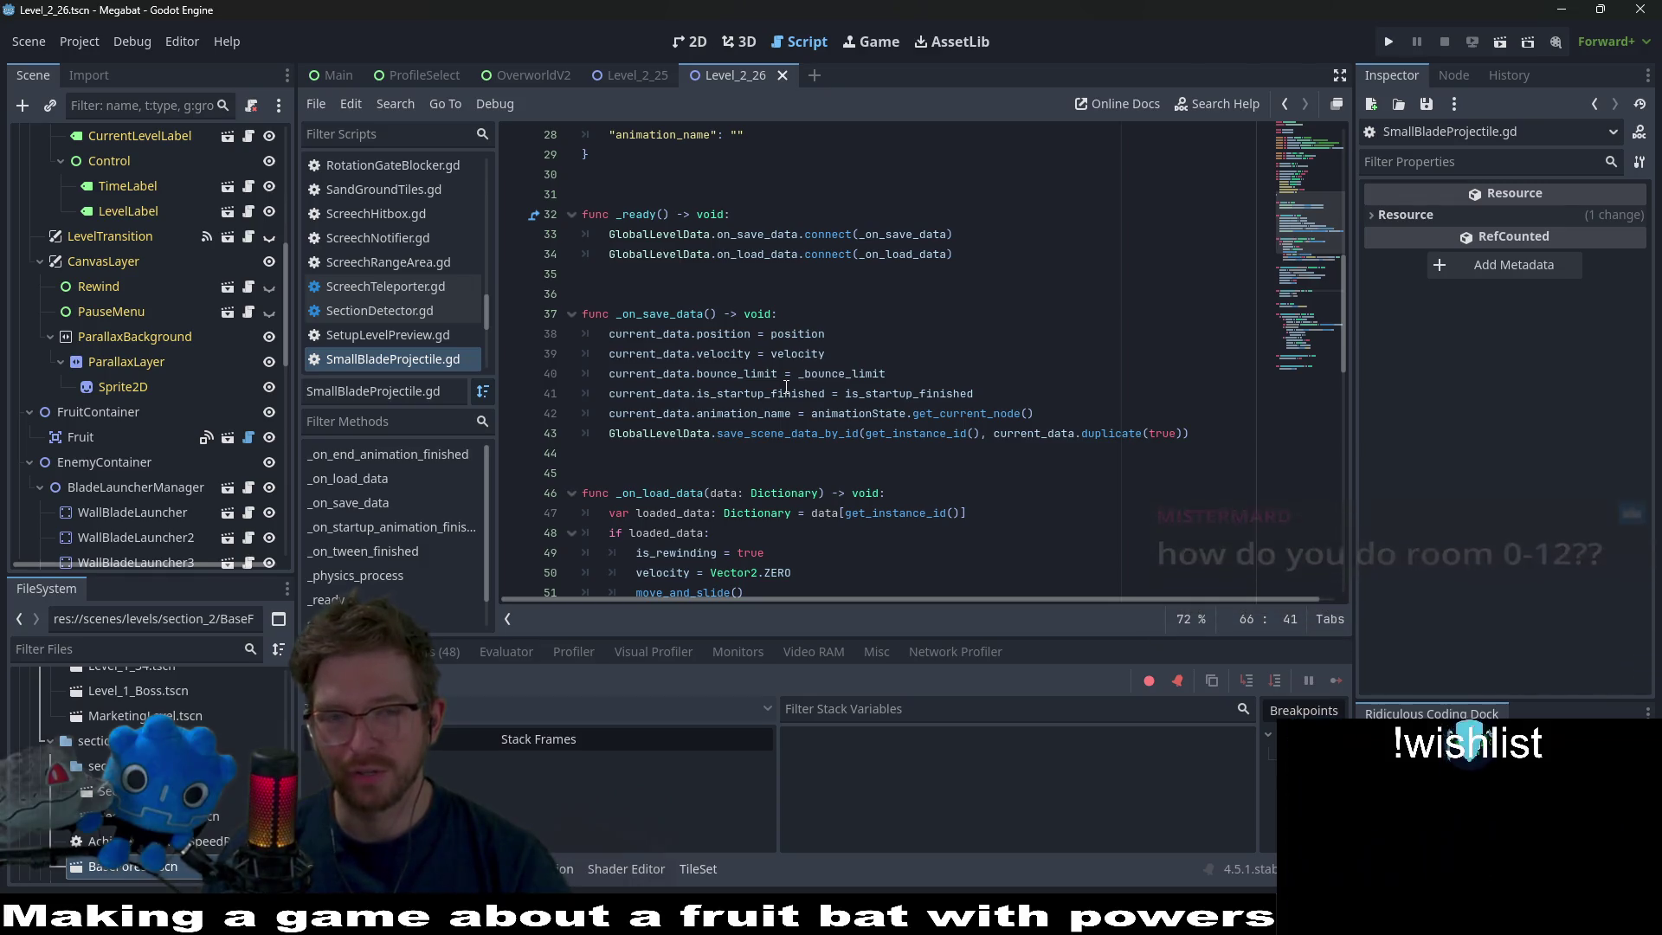
pyautogui.click(937, 376)
# Open Tutorial_Climb_2.tscn through quick search and show it in the 2D view.
pyautogui.hotkey('shift', 'alt', 'o')
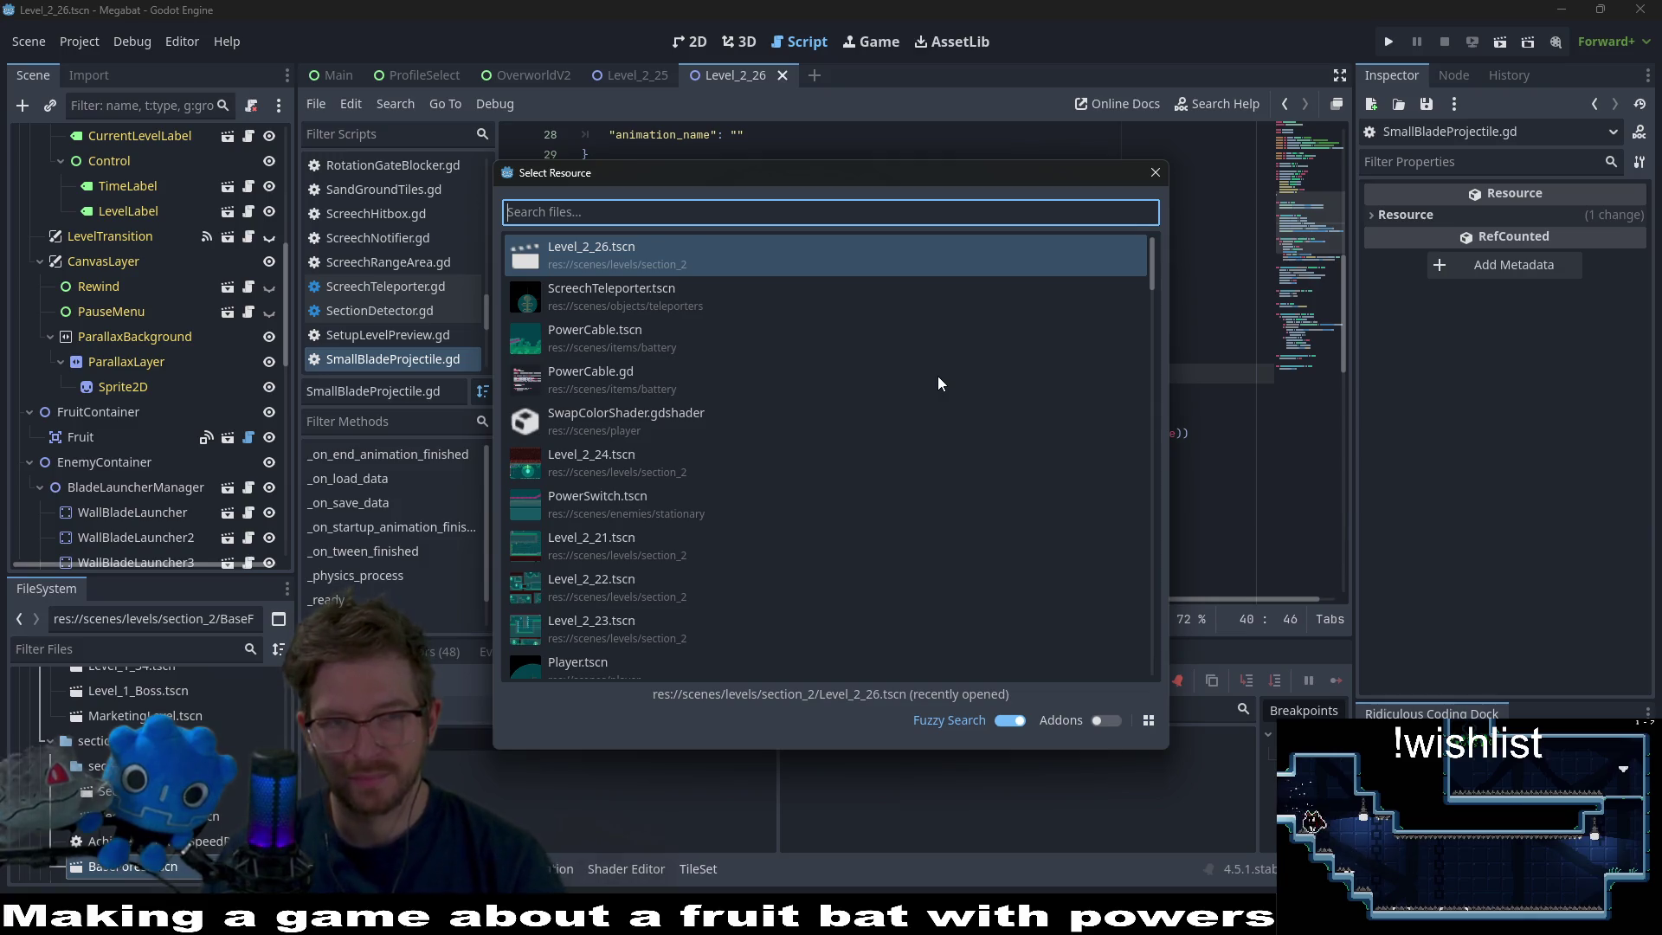
pyautogui.write('tutorial_')
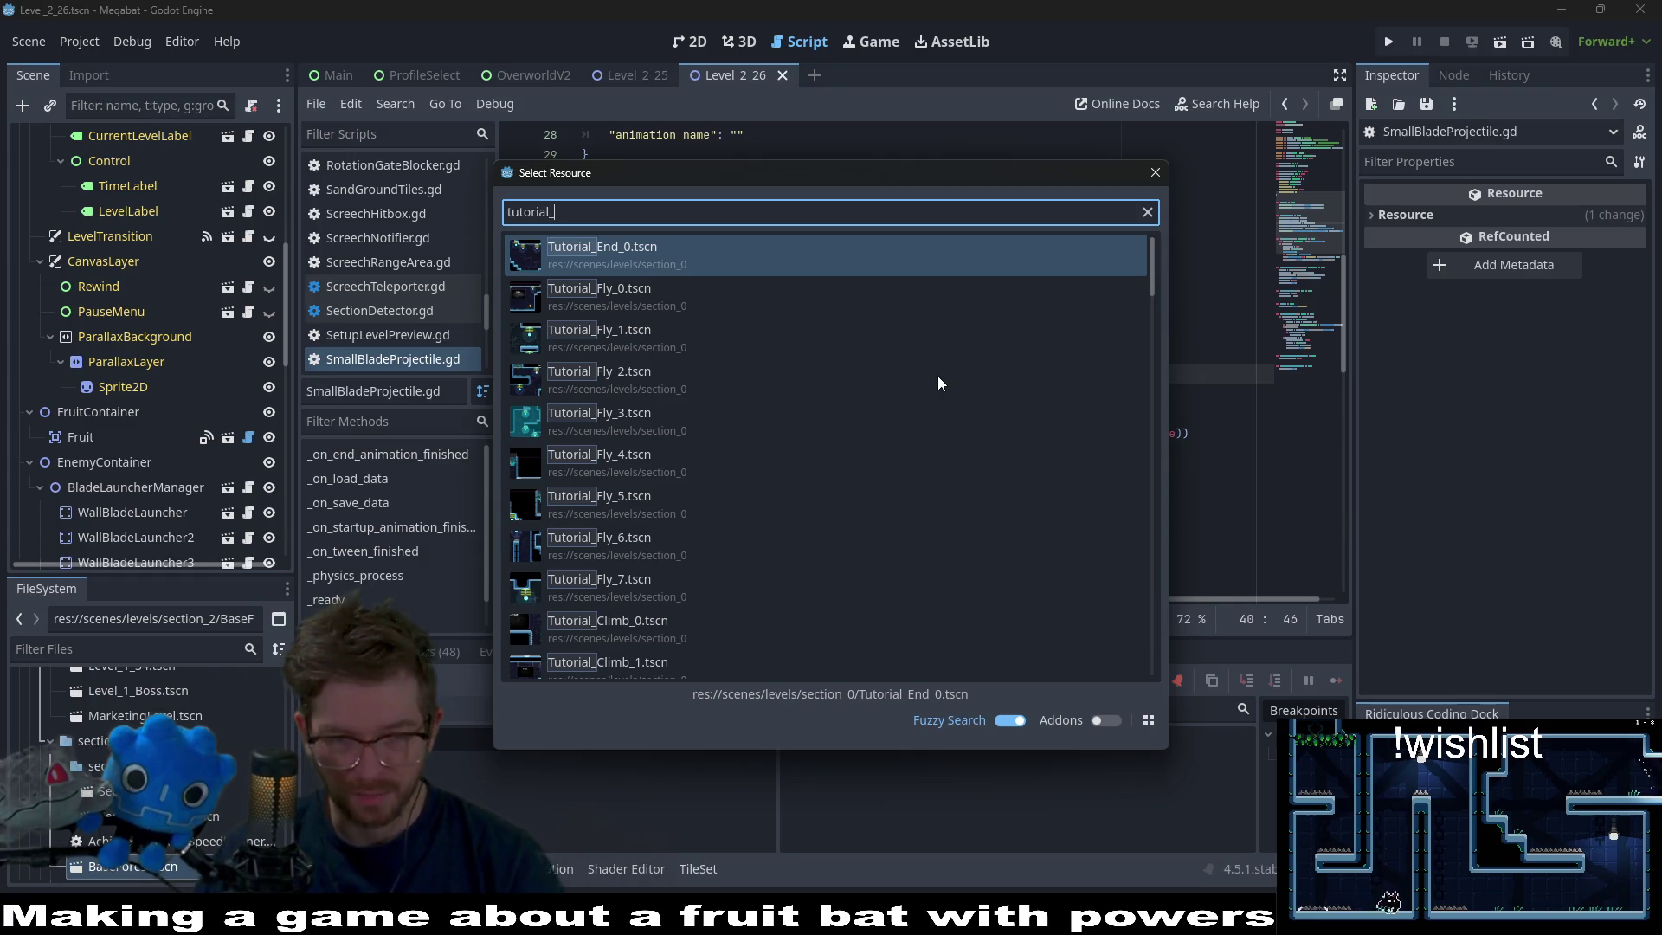
pyautogui.write('climb_')
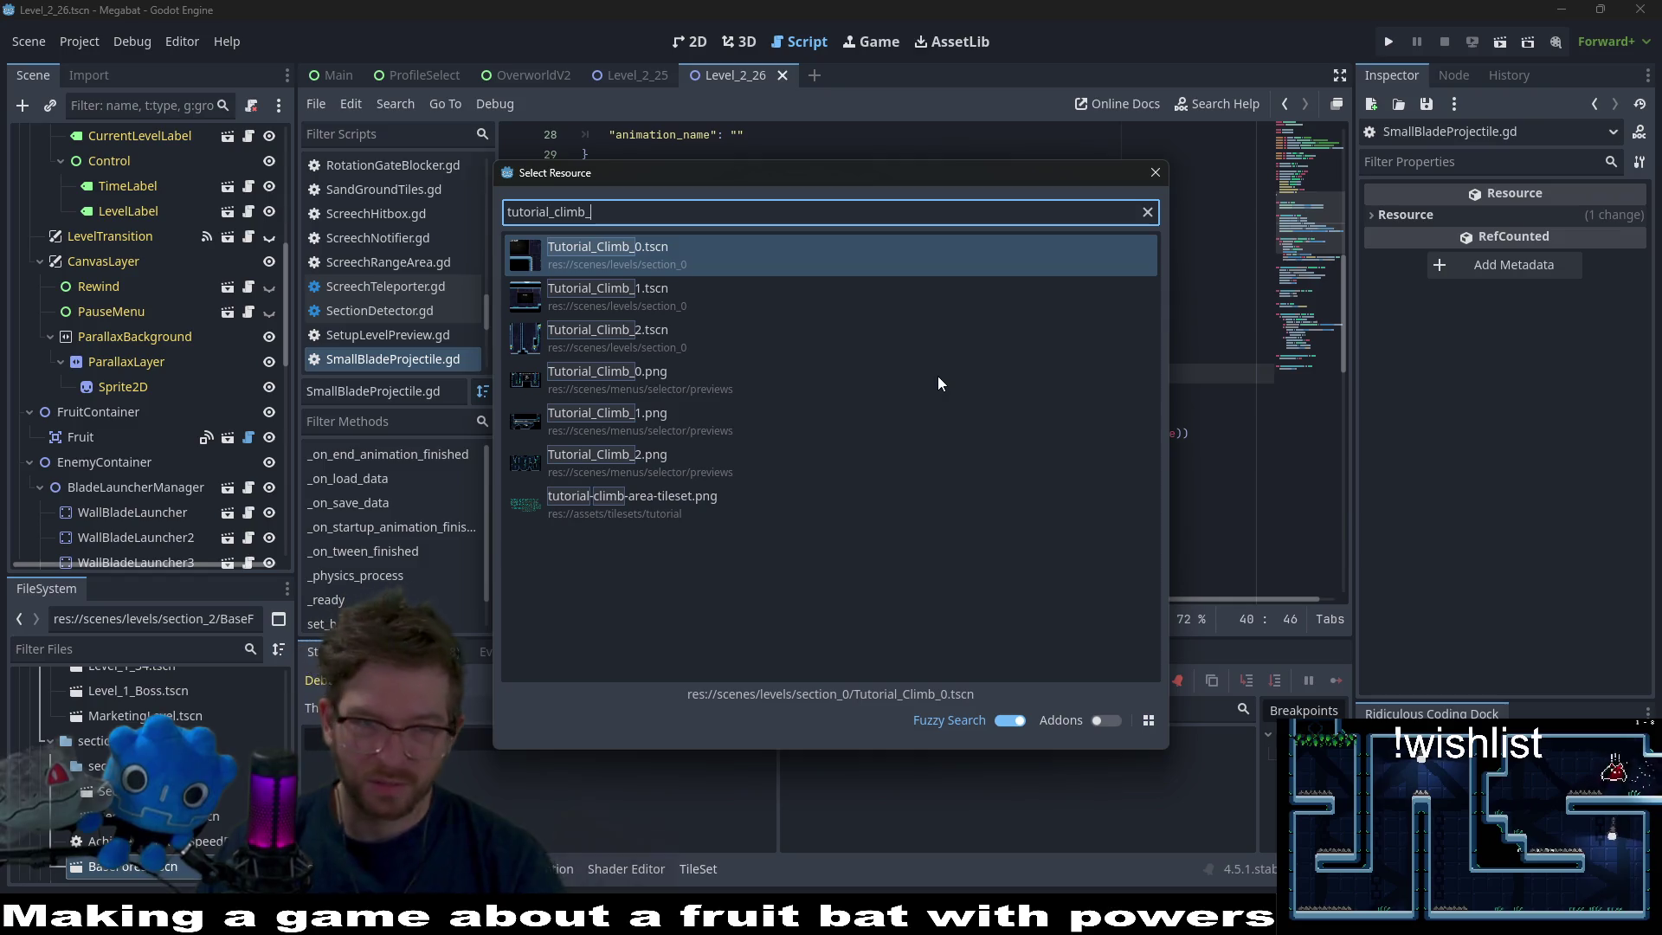
pyautogui.doubleClick(715, 338)
pyautogui.click(689, 41)
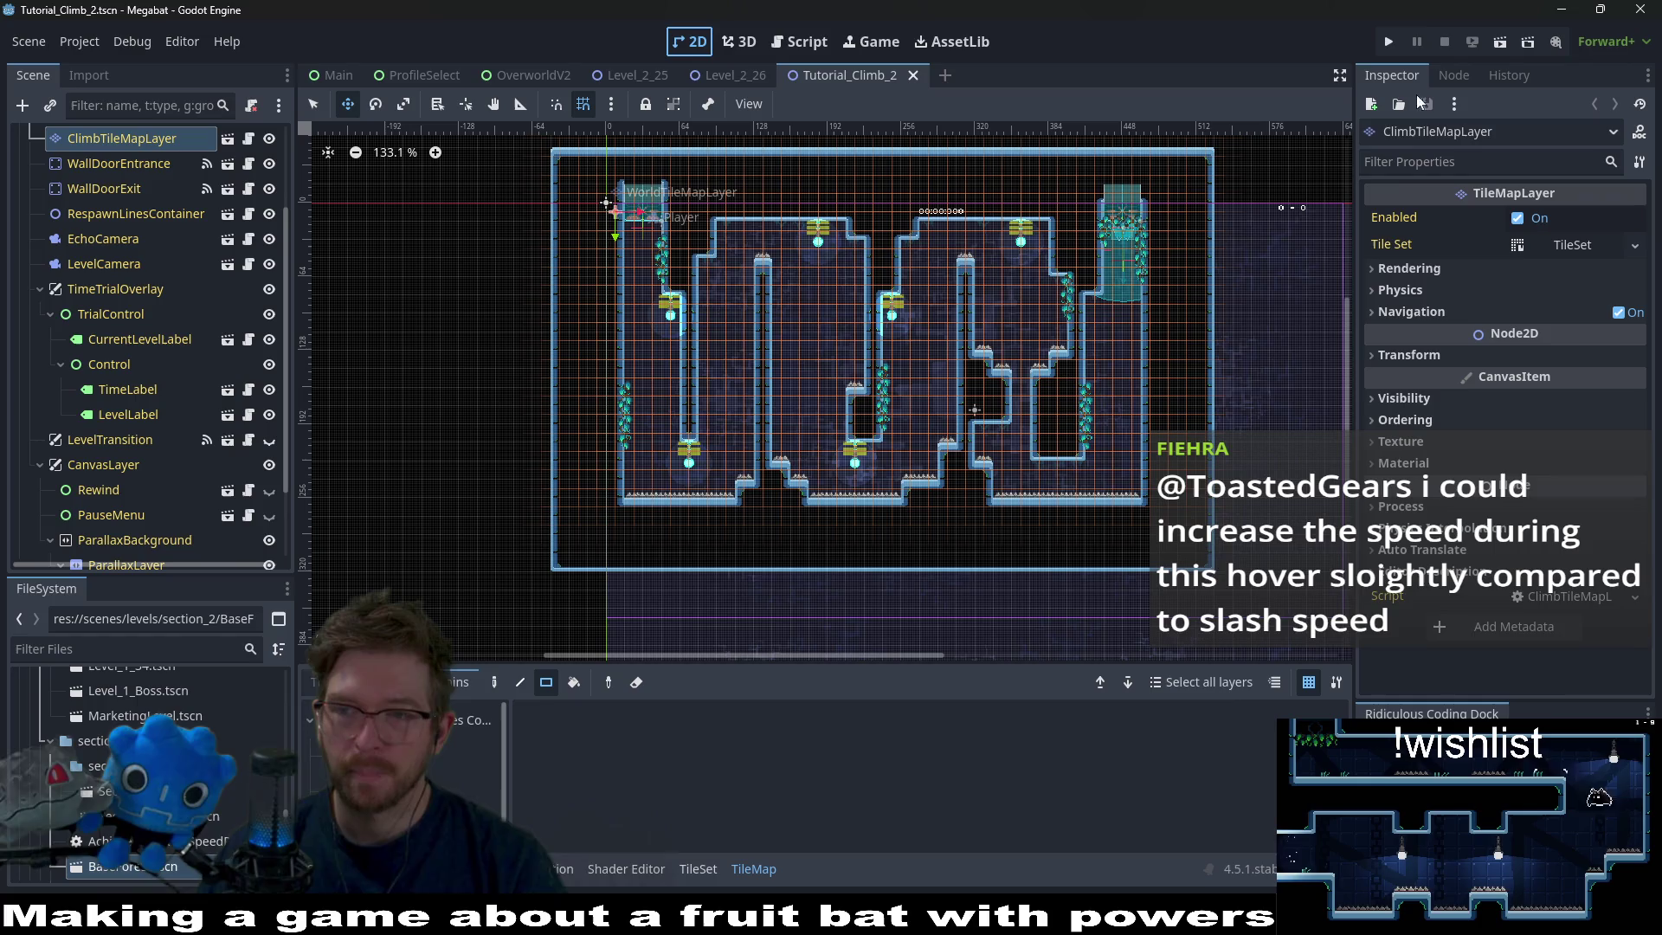
pyautogui.click(1498, 49)
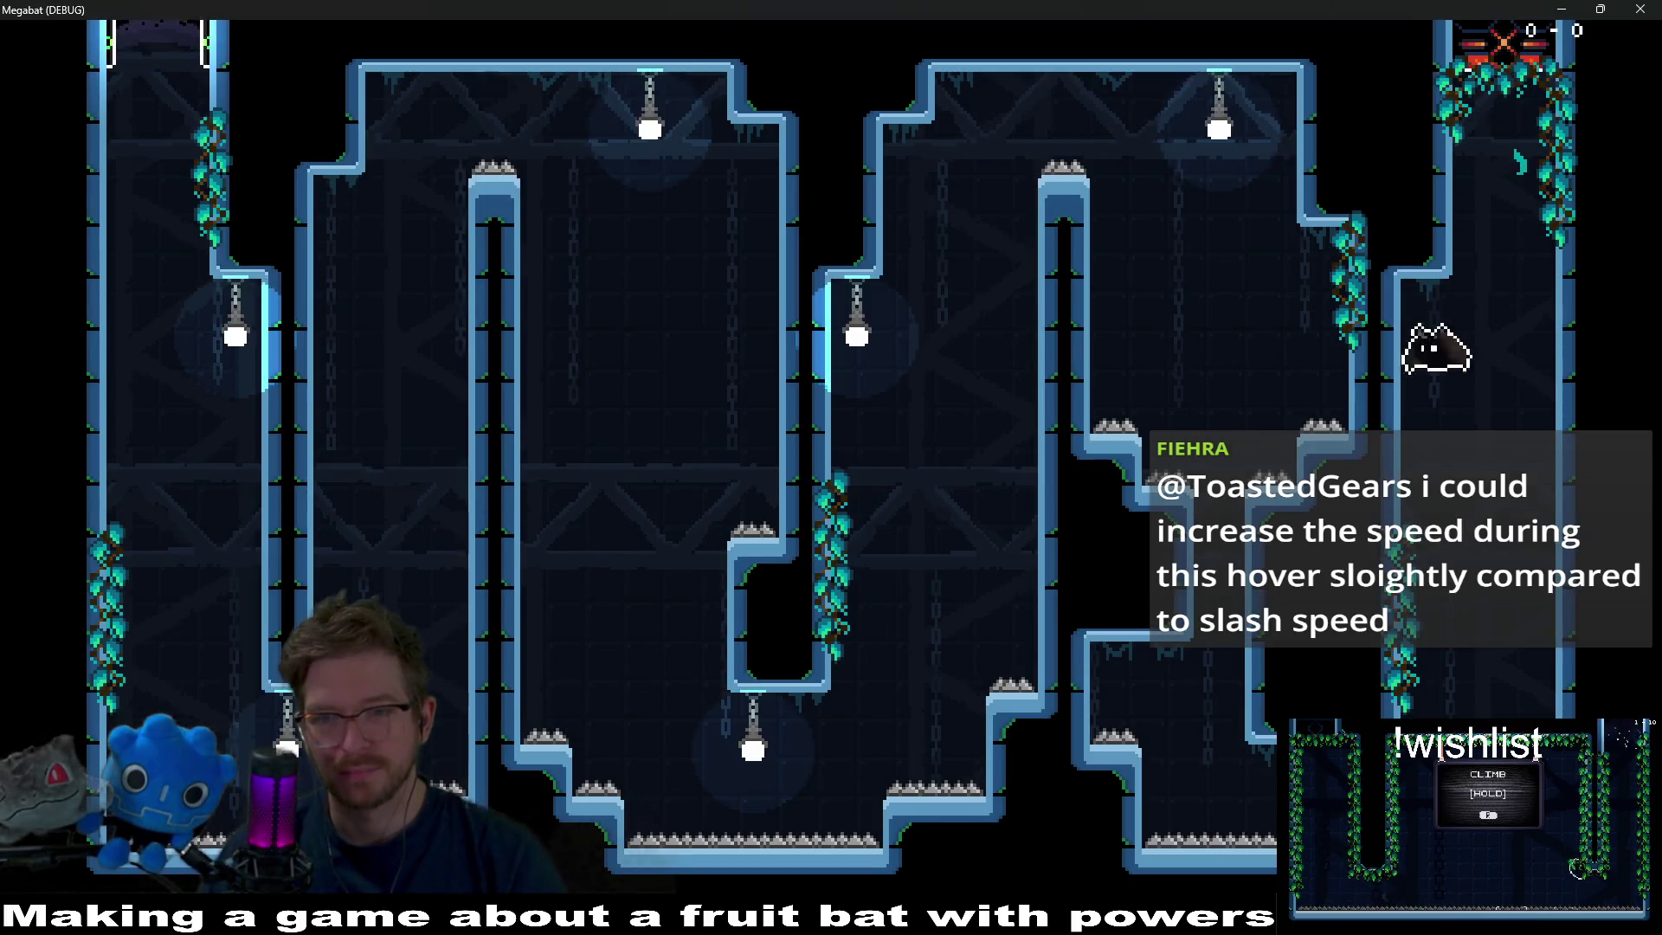
pyautogui.press('Left')
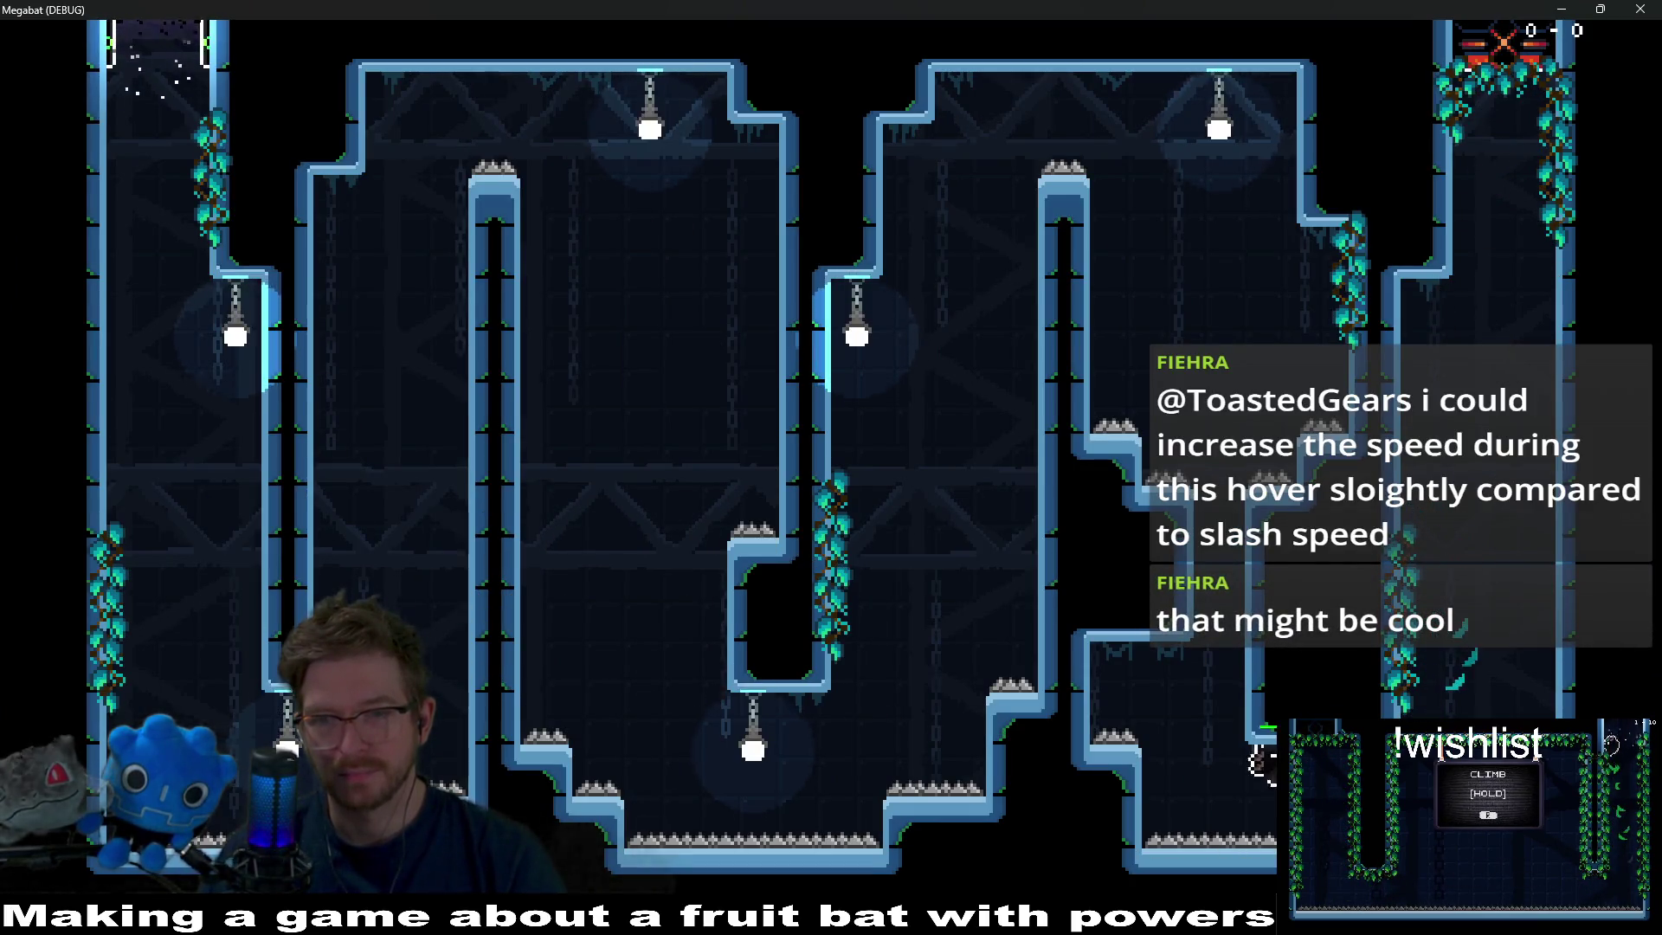
pyautogui.press('space')
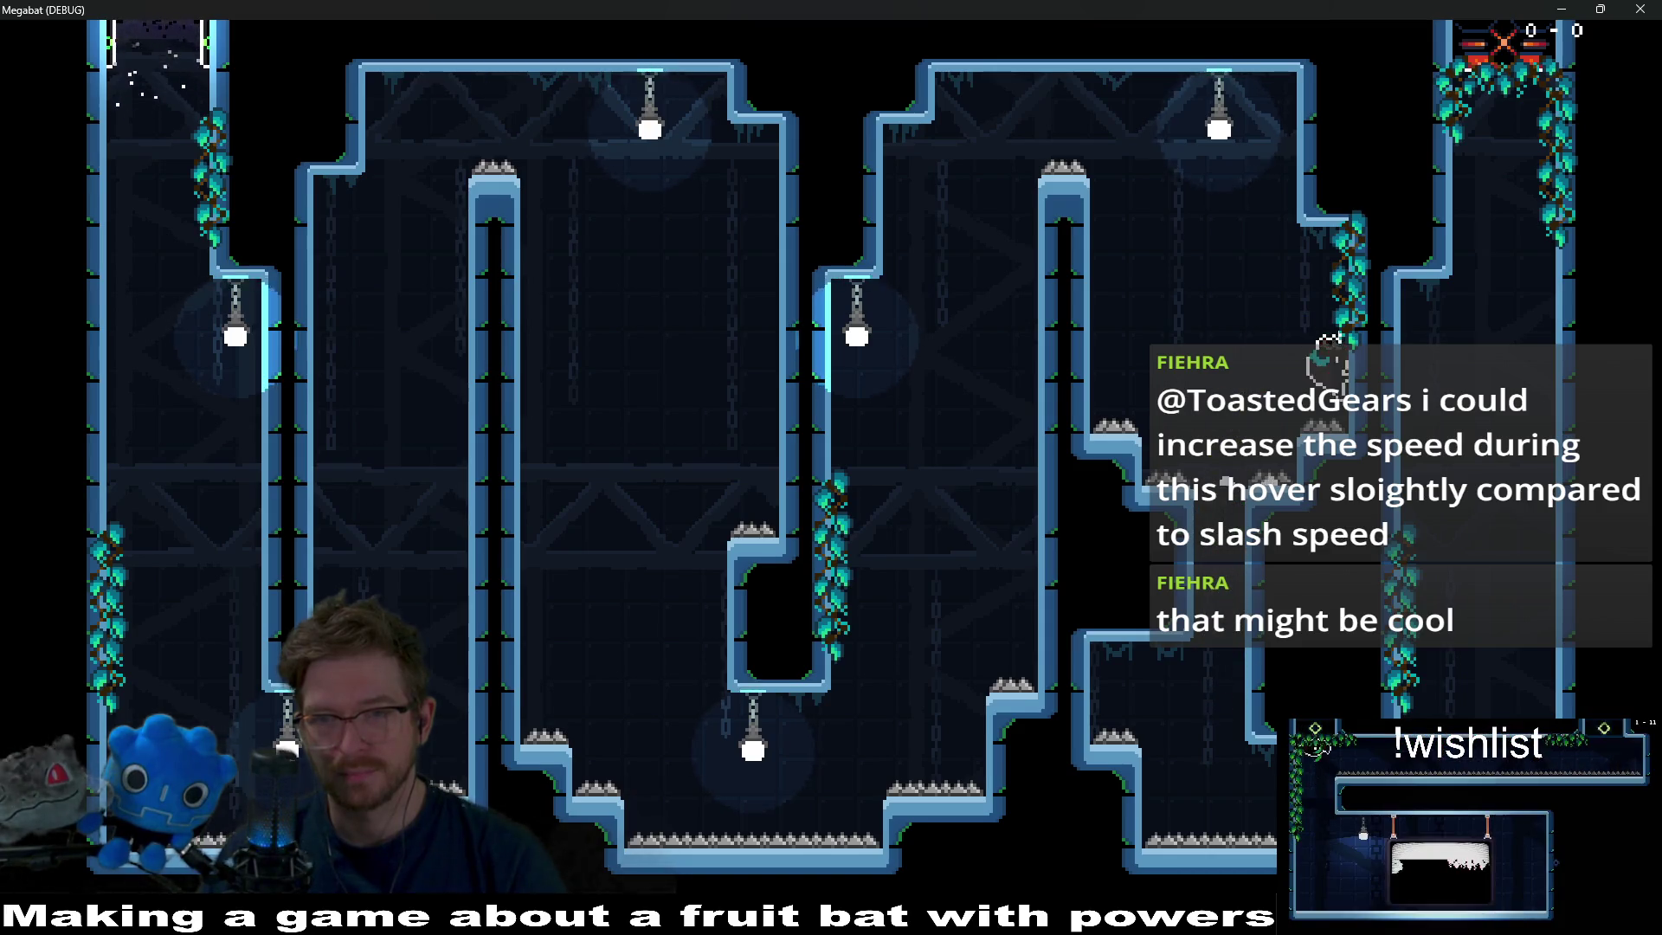
pyautogui.press('Left')
pyautogui.press('Left')
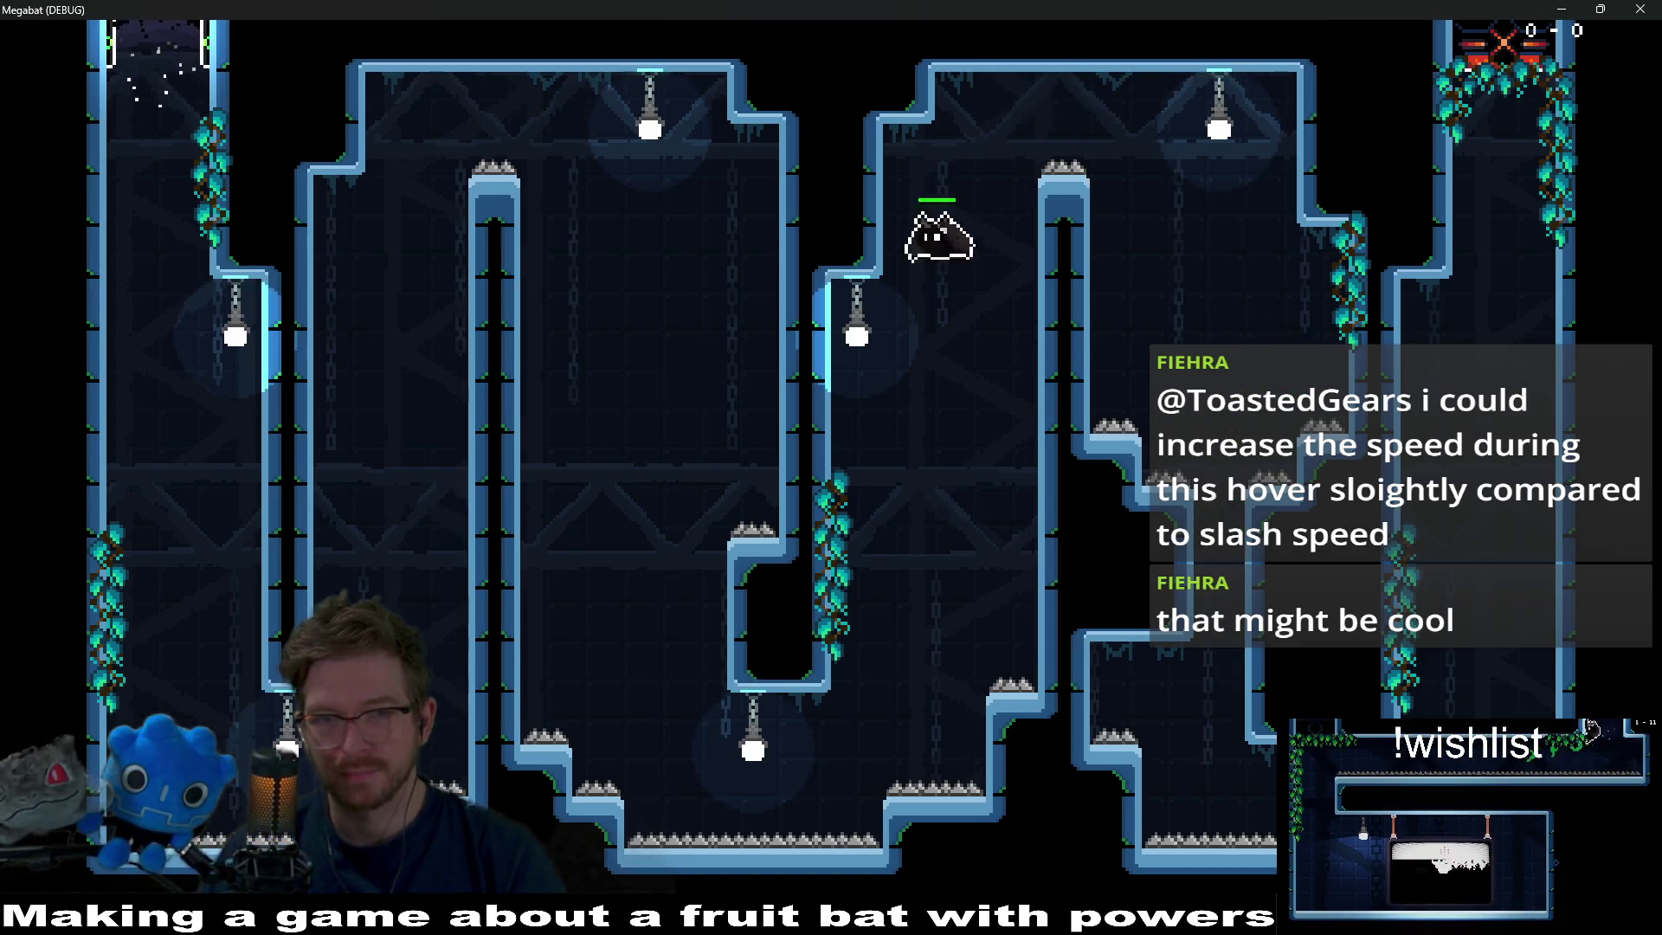
pyautogui.press('Left')
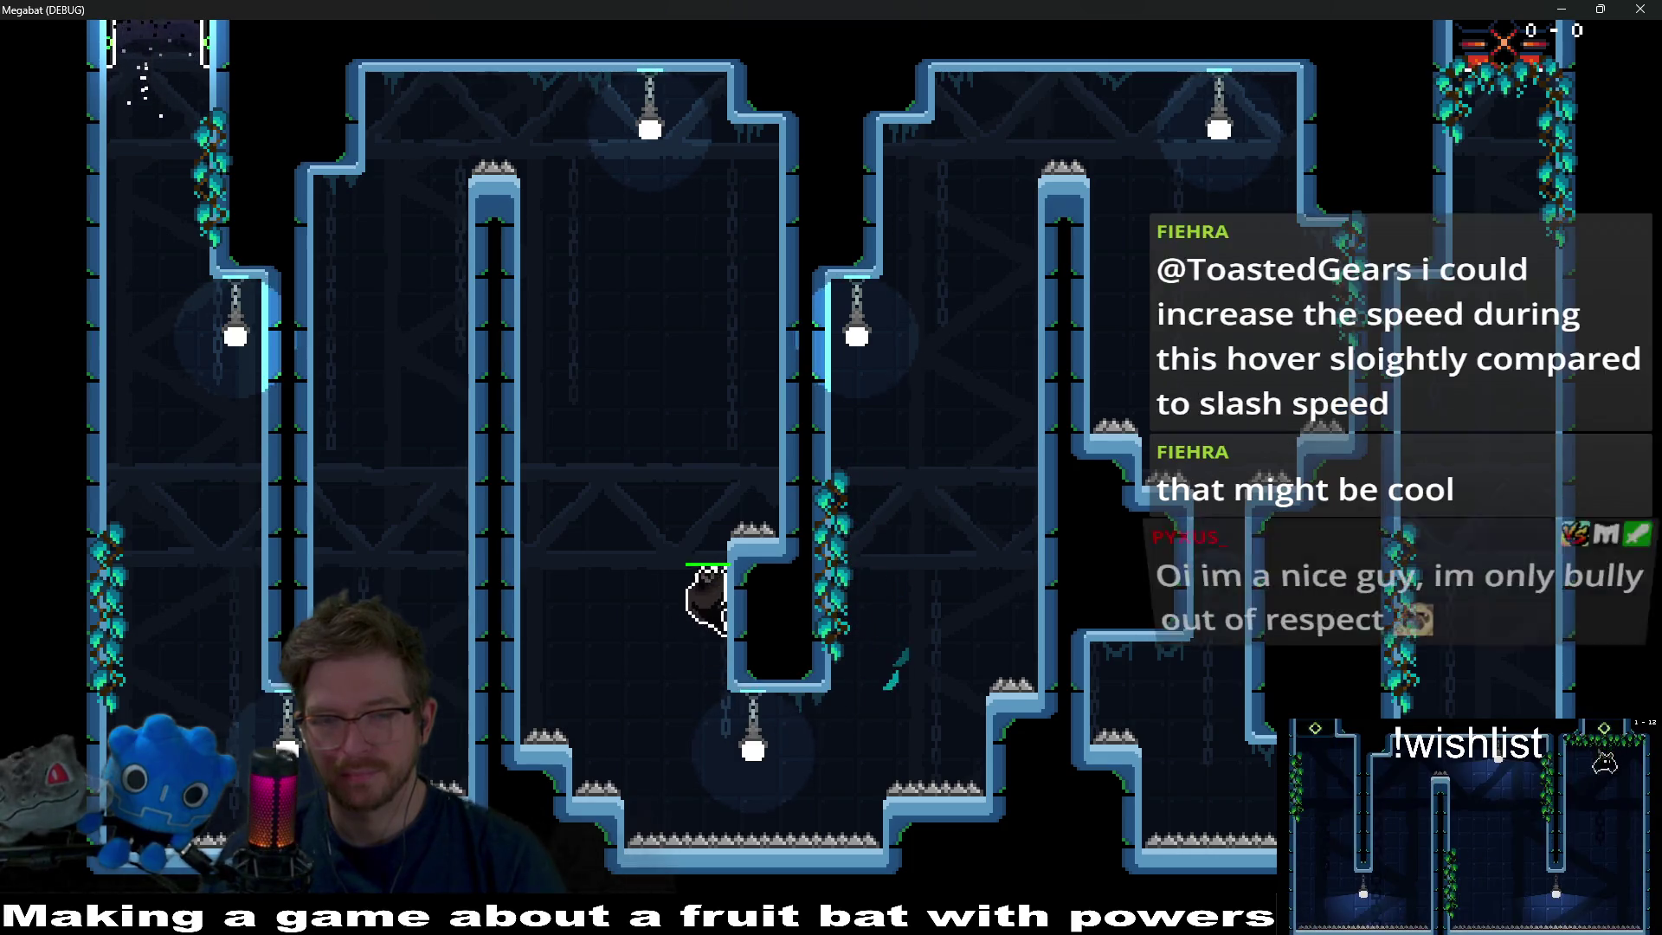
pyautogui.press('Left')
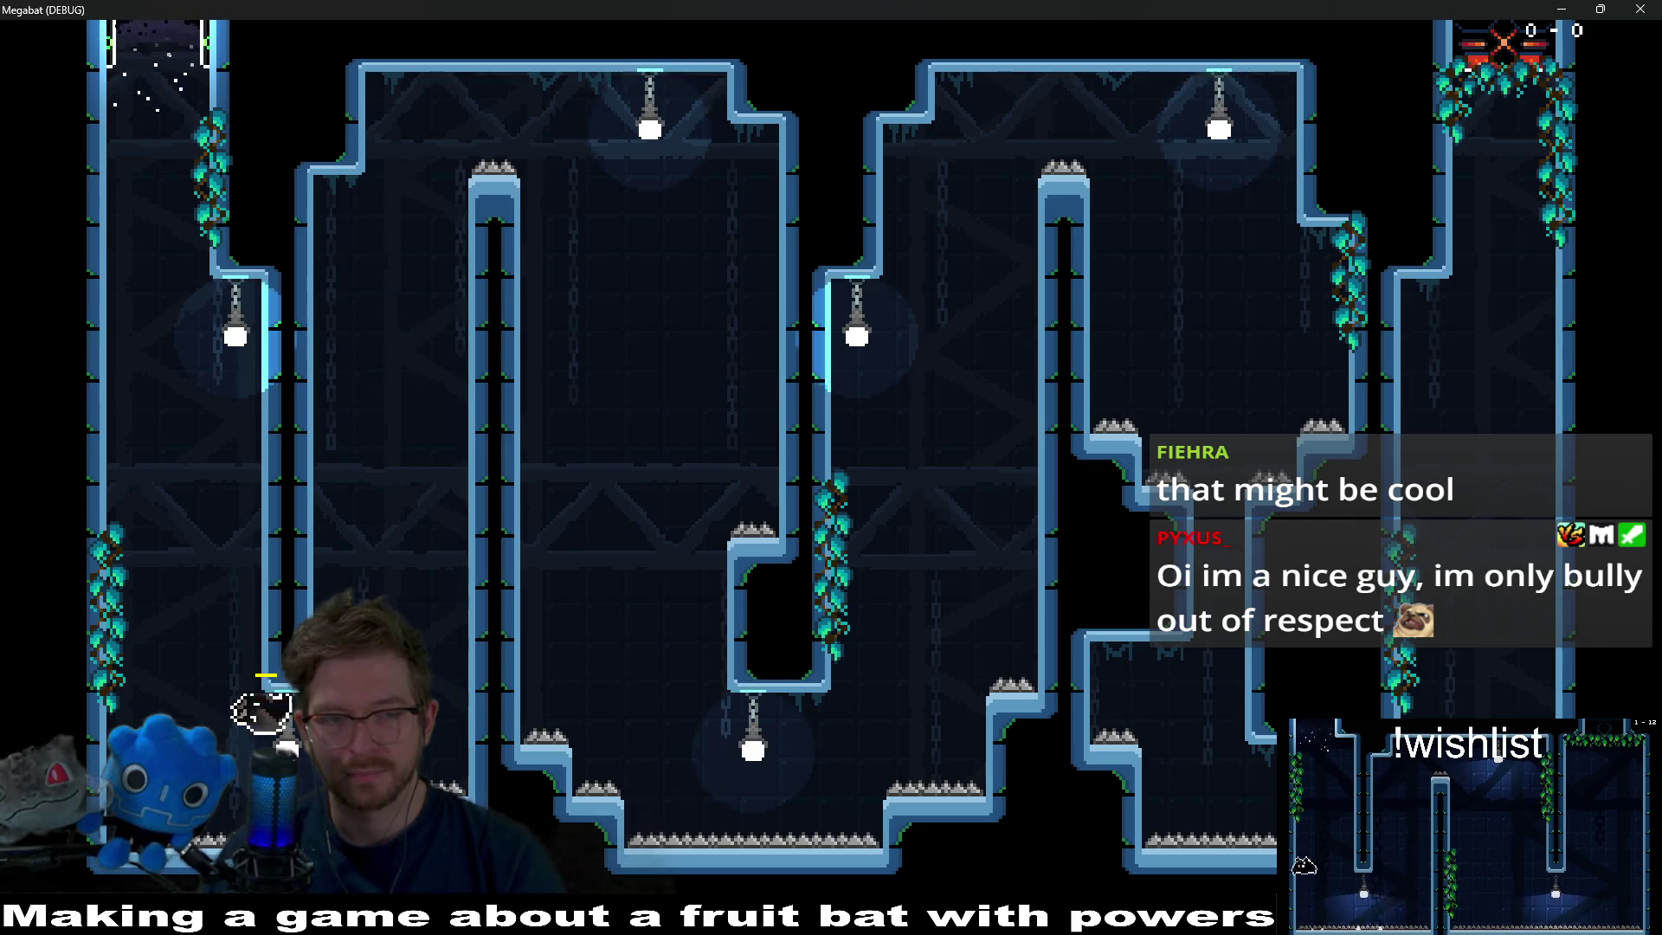
pyautogui.press('Left')
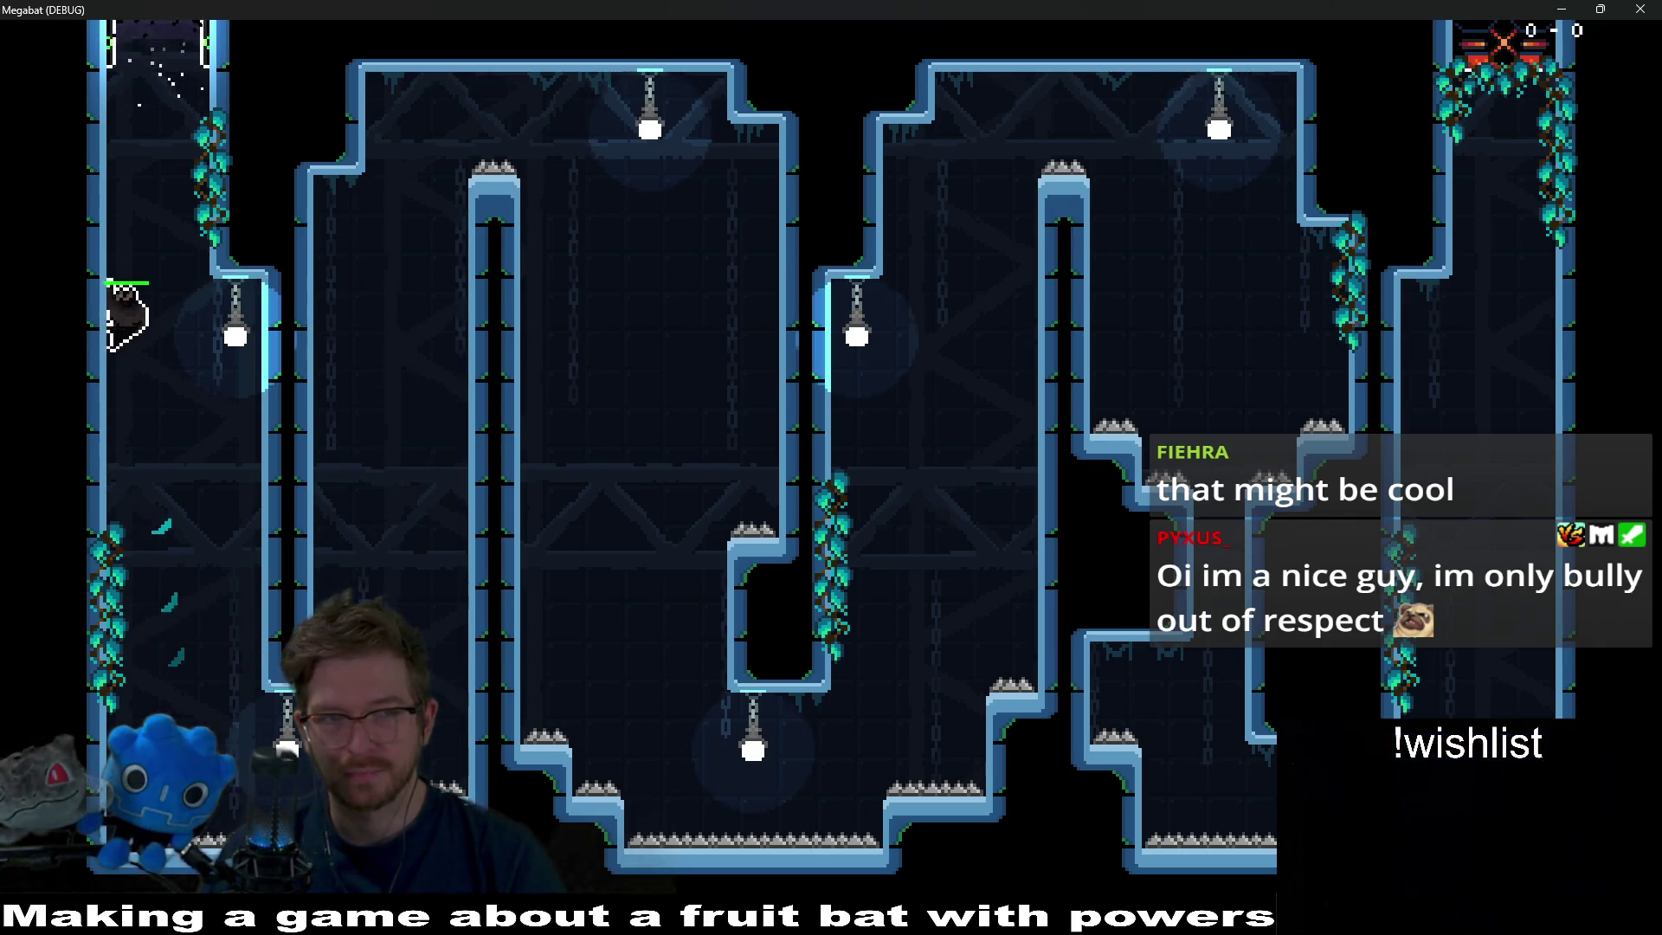
pyautogui.press('Escape')
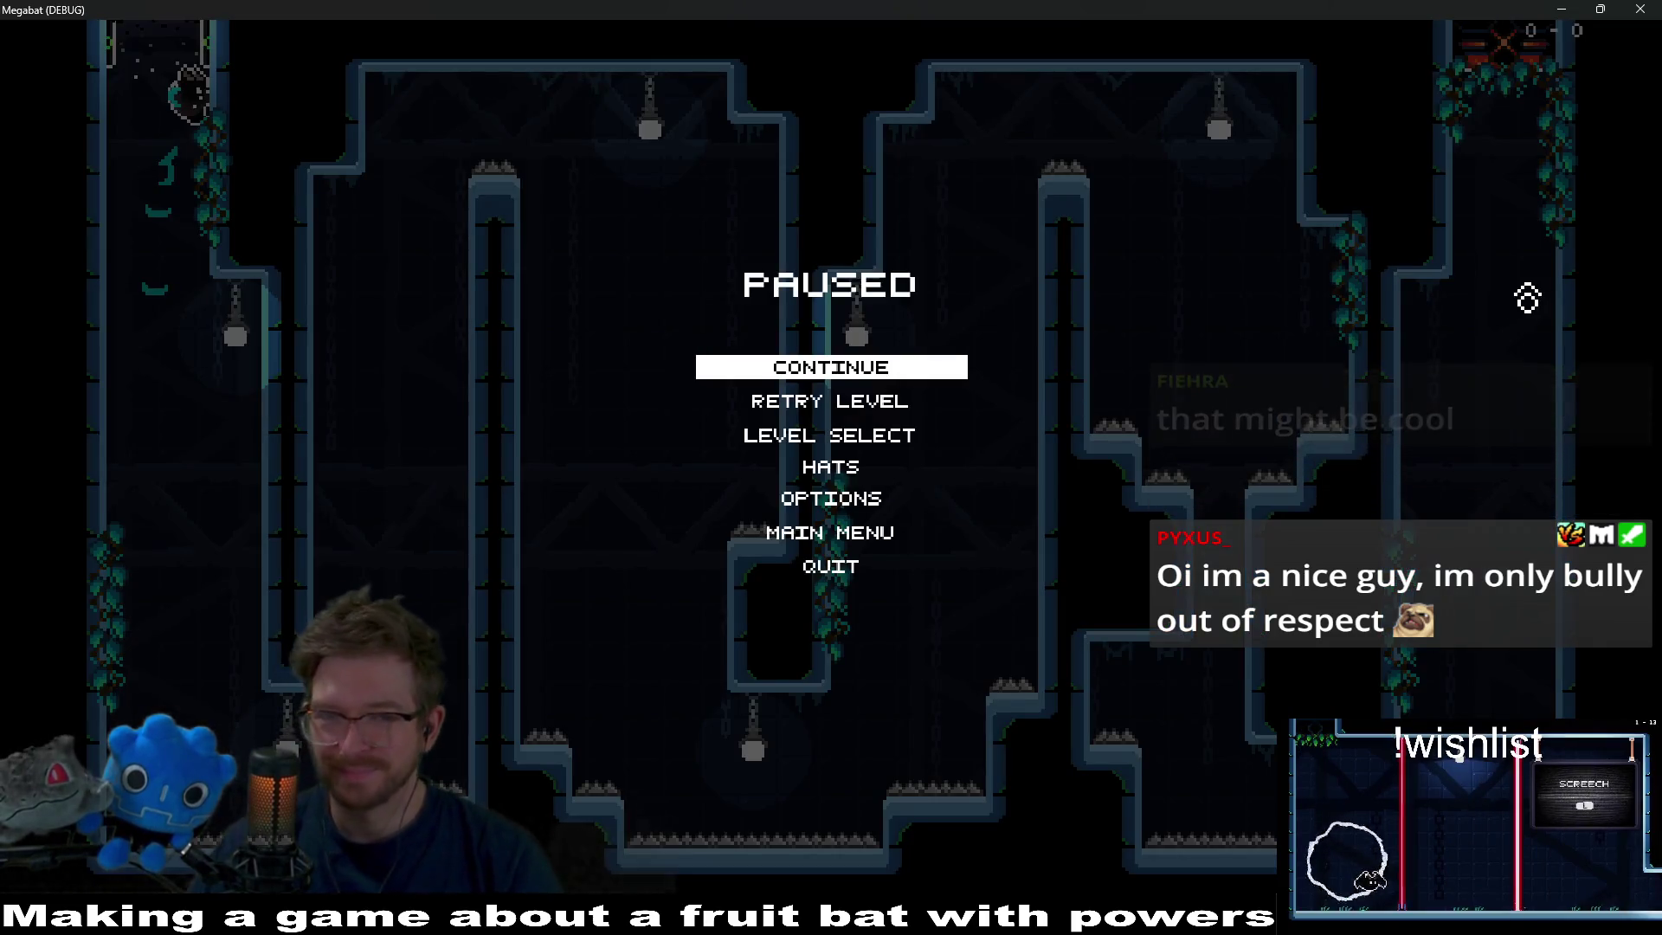
pyautogui.press('Up')
pyautogui.press('Return')
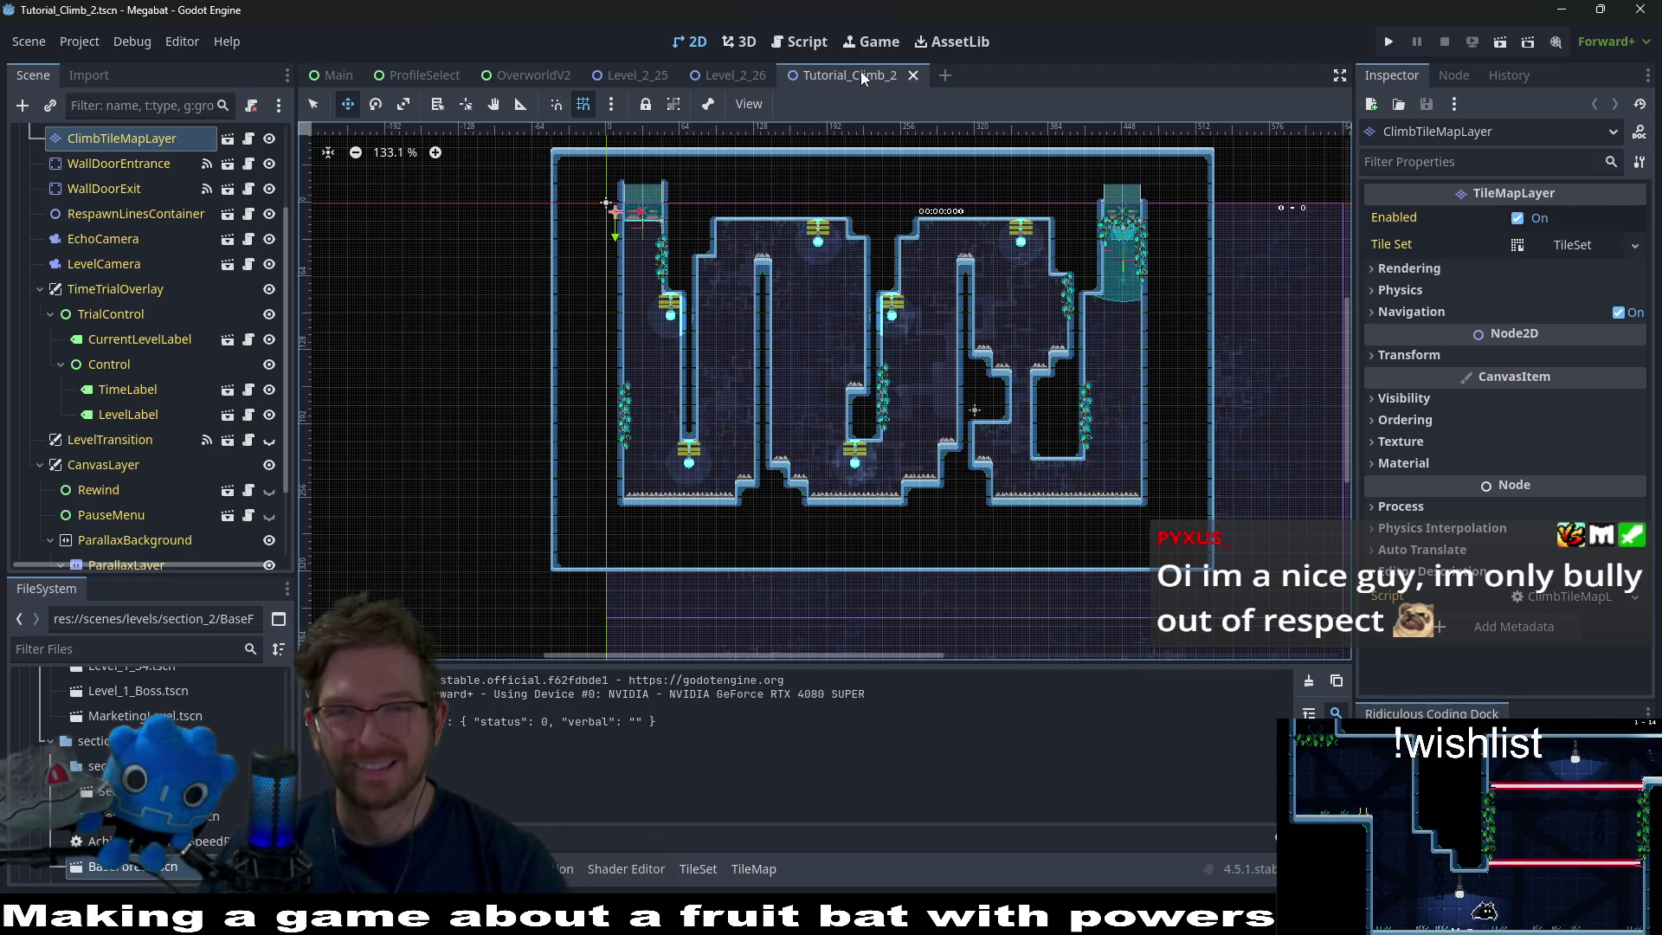
# On WorldTileMapLayer, rectangle-paint wall tiles across the level's top and save.
pyautogui.scroll(3, 118, 260)
pyautogui.click(121, 239)
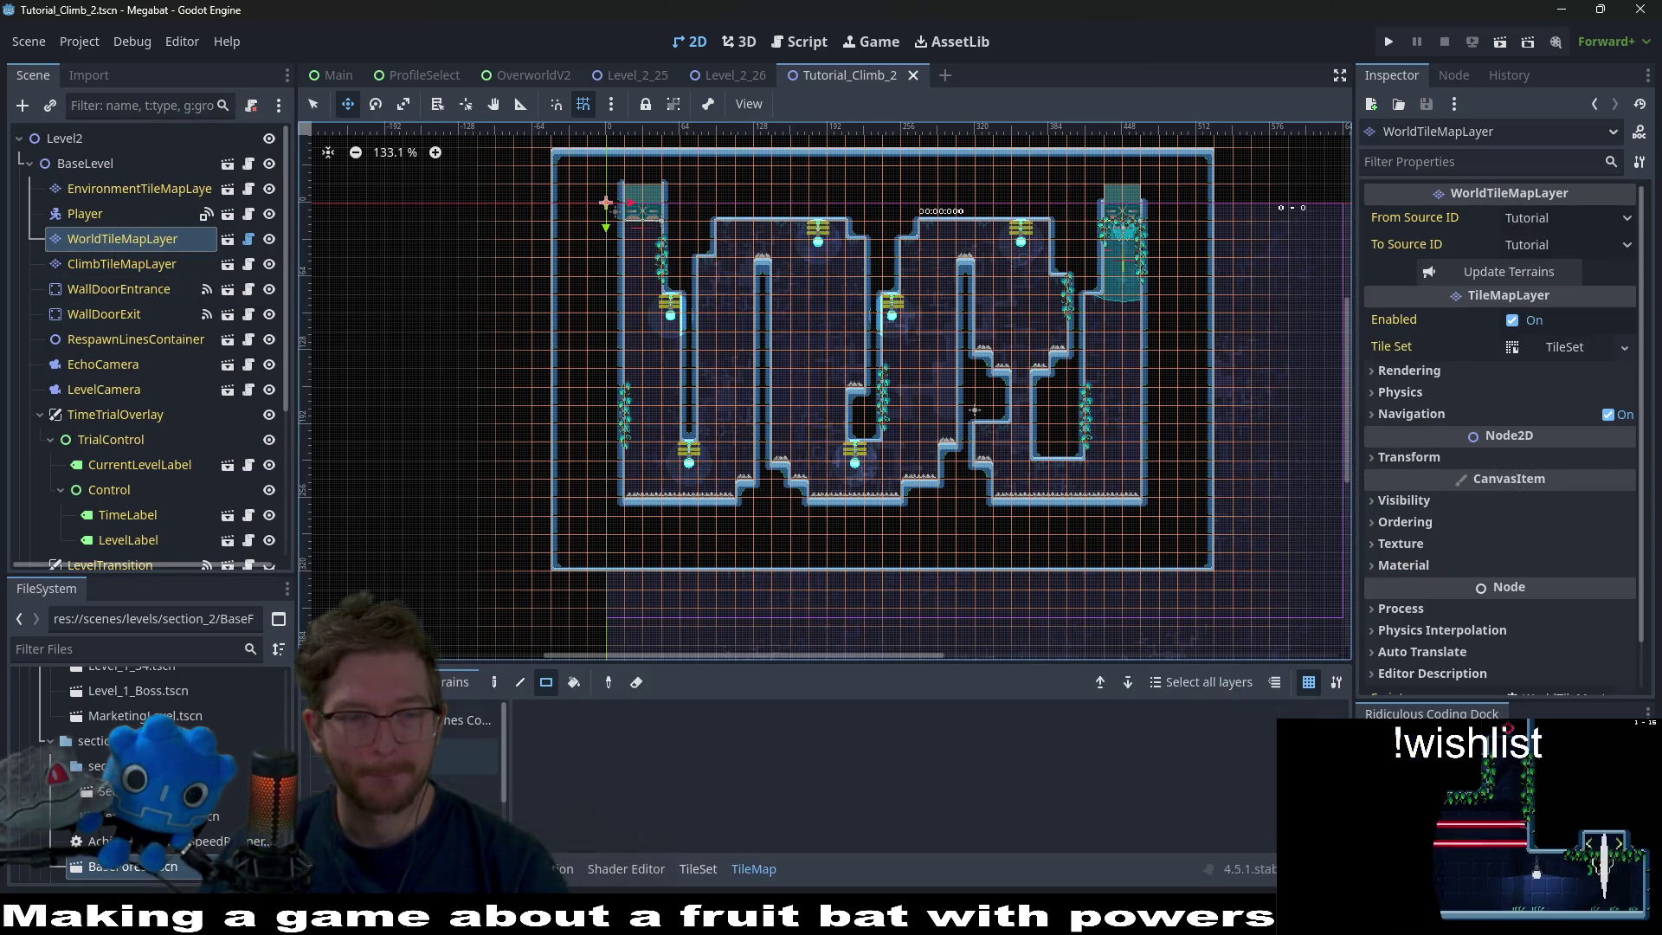
pyautogui.scroll(3, 849, 141)
pyautogui.press('q')
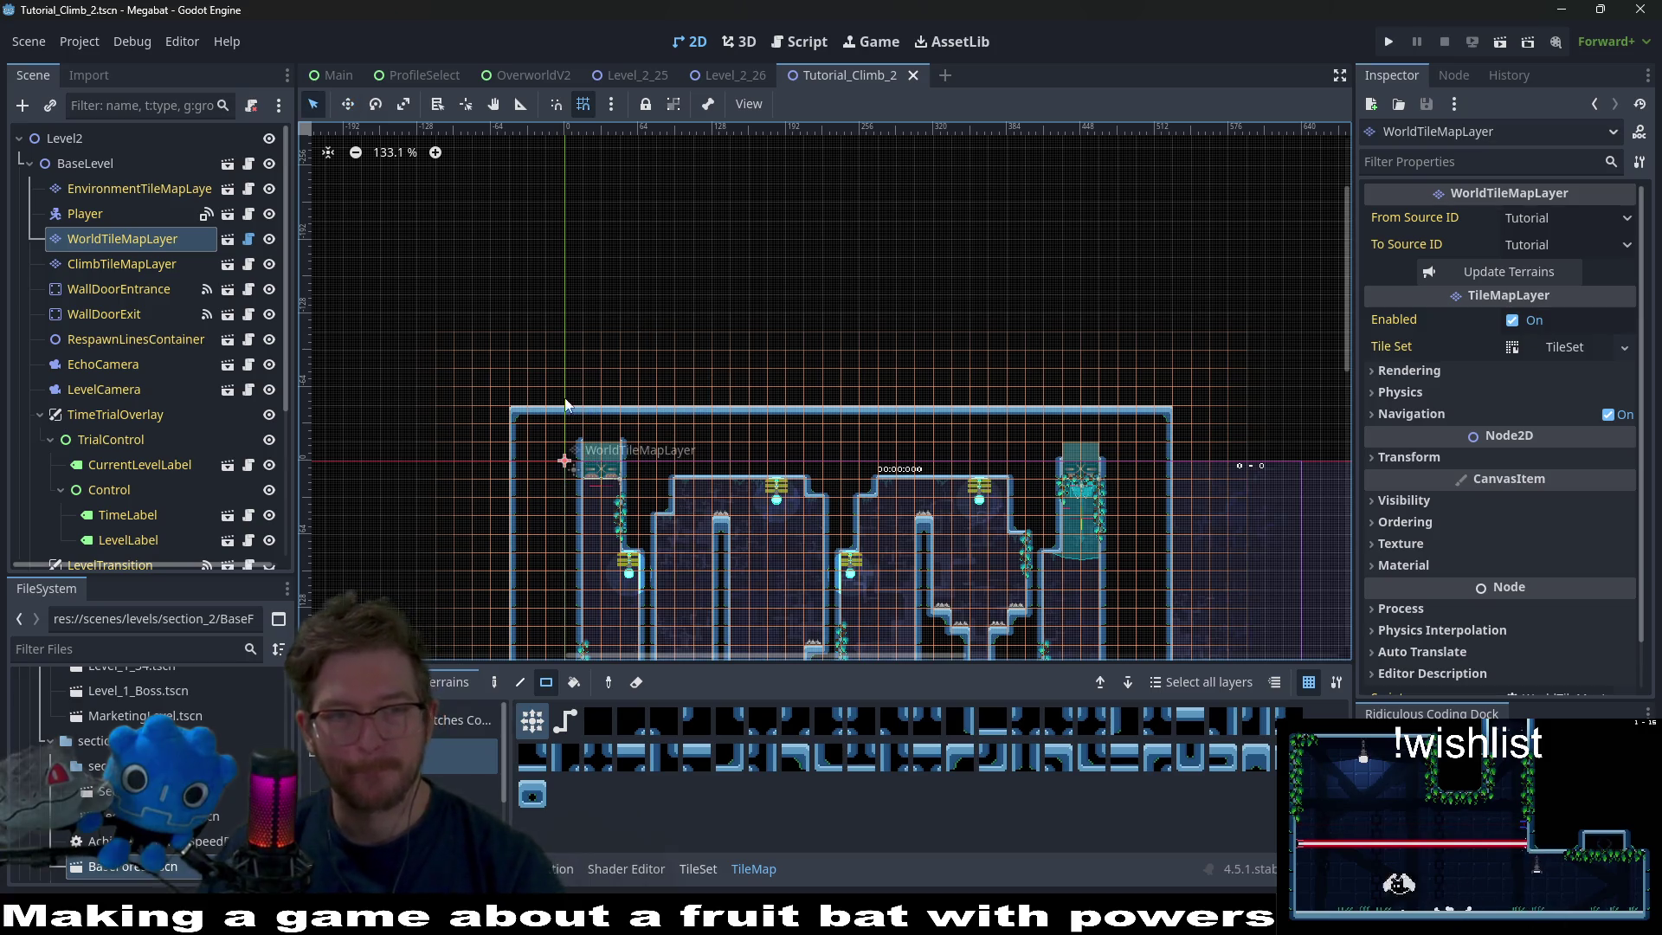
pyautogui.moveTo(520, 390); pyautogui.dragTo(1170, 433)
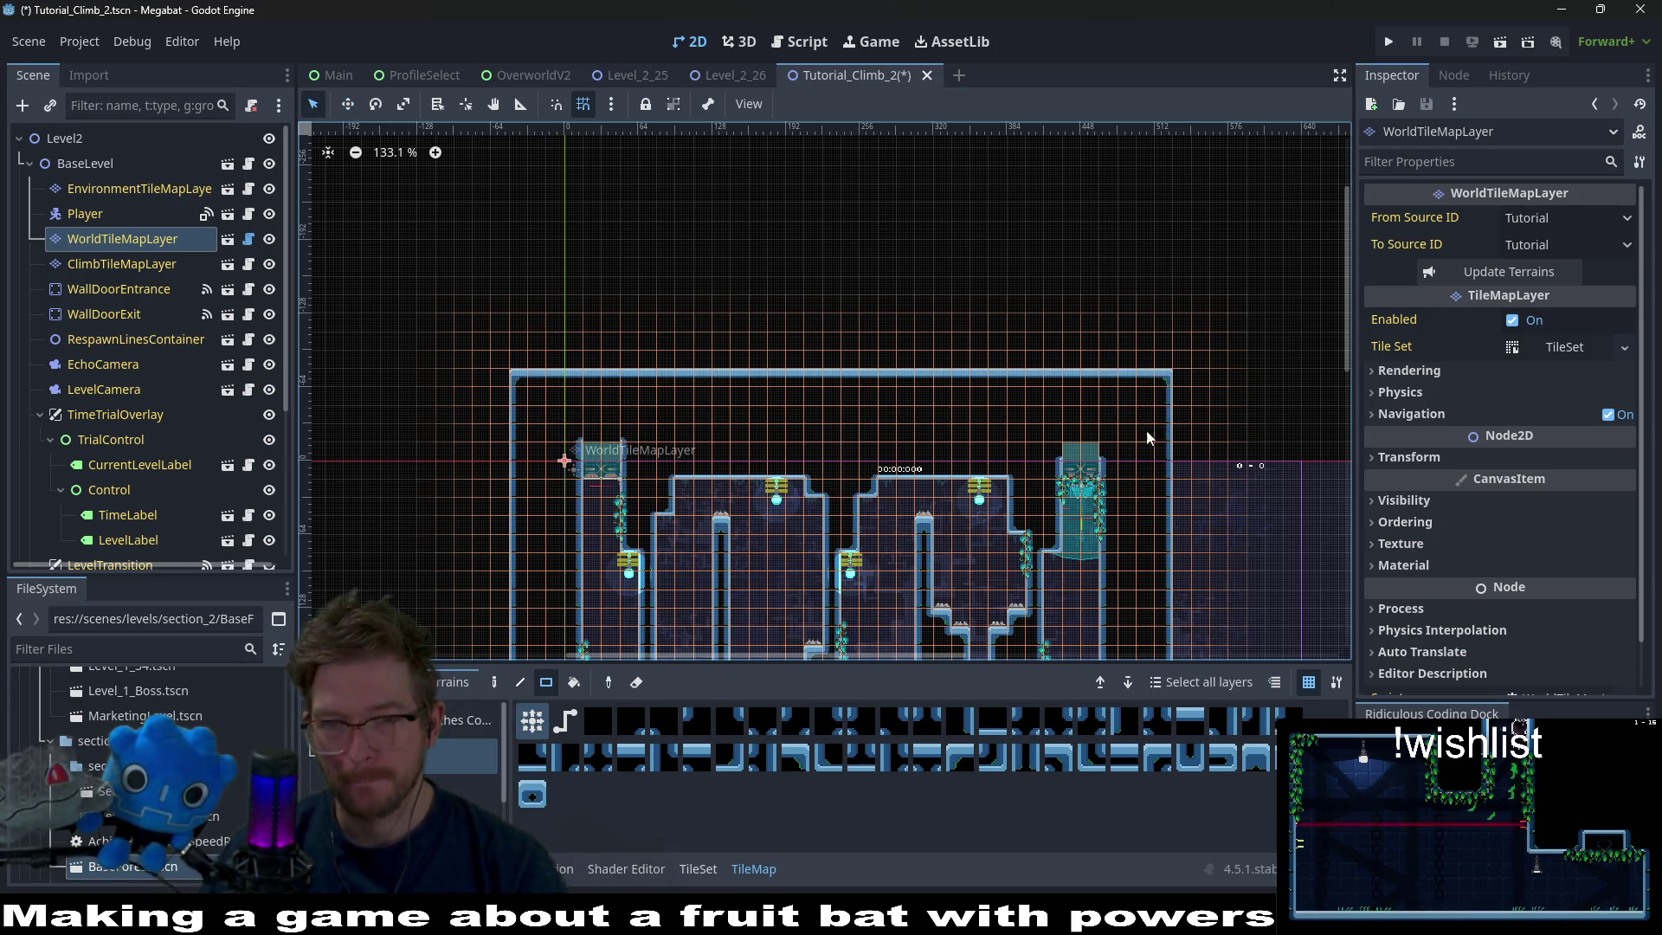
pyautogui.hotkey('ctrl', 's')
# Paint a wall column down the level's left side.
pyautogui.scroll(-3, 866, 533)
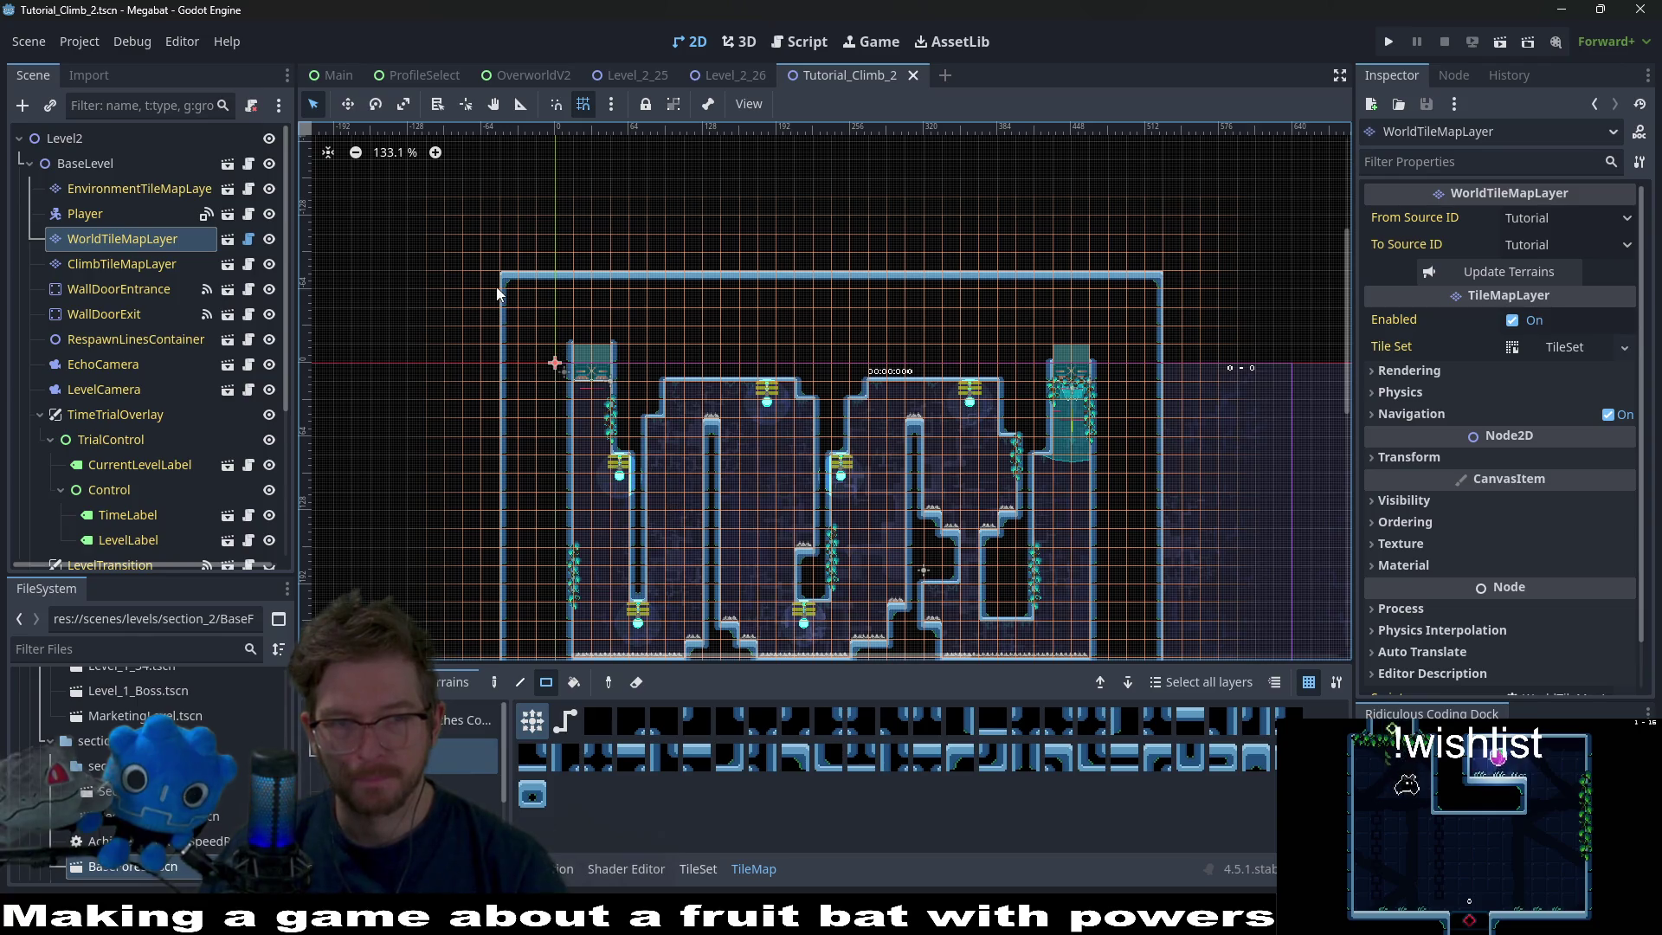
pyautogui.moveTo(498, 294); pyautogui.dragTo(506, 640)
pyautogui.scroll(-2, 548, 500)
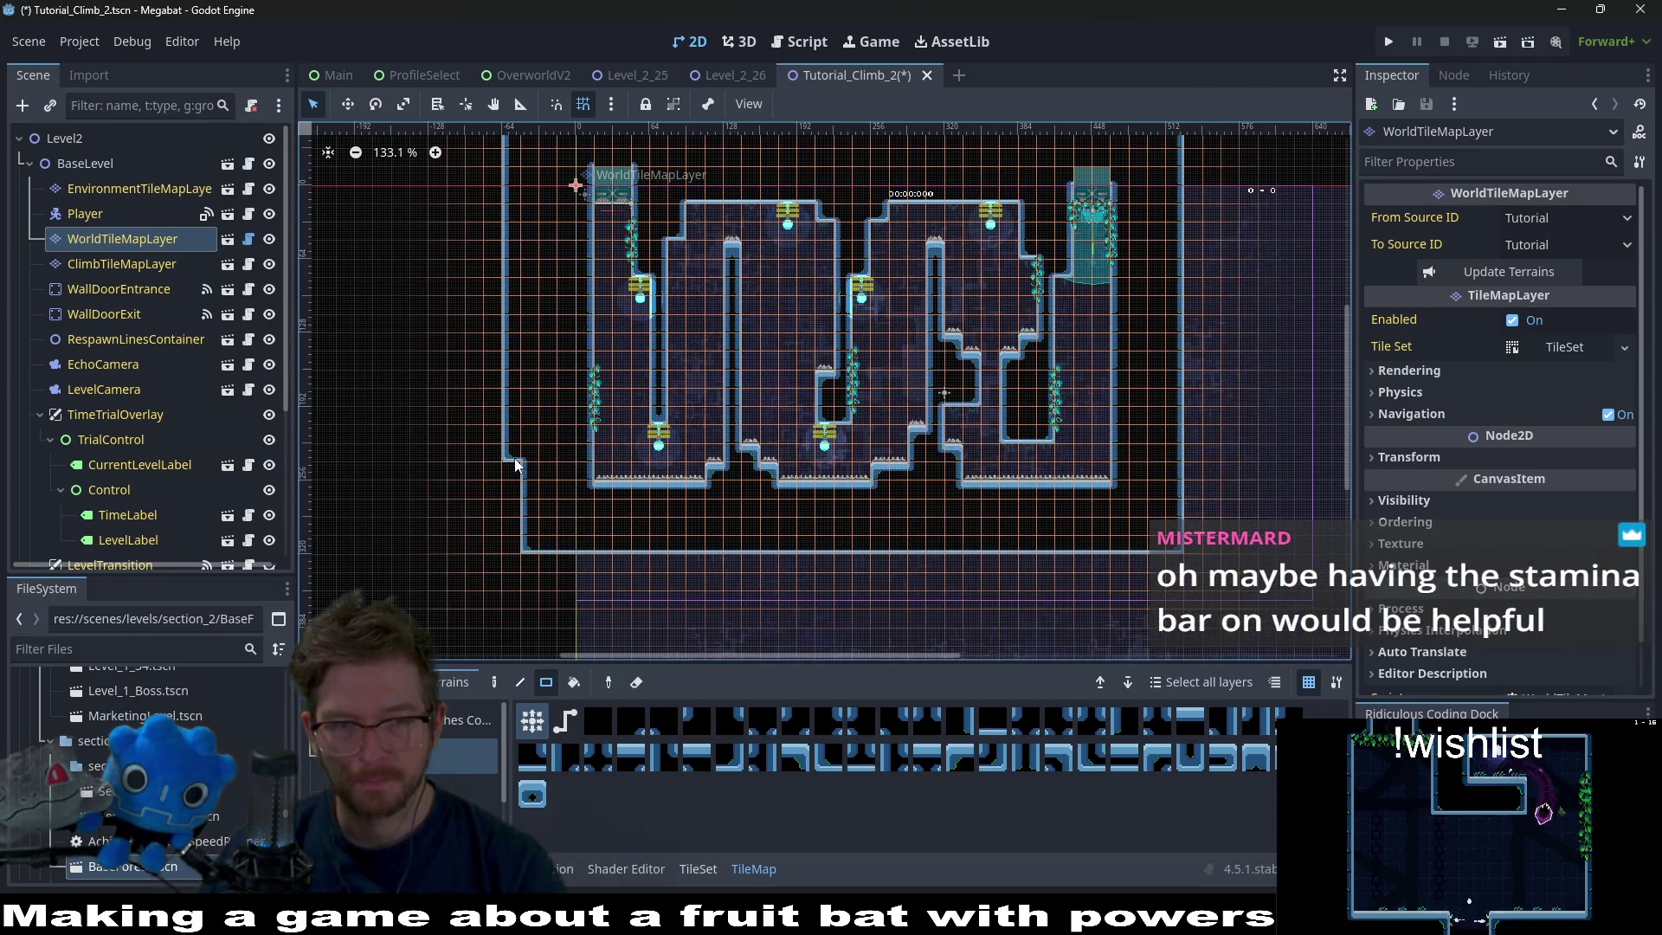
pyautogui.scroll(1, 1090, 575)
pyautogui.hscroll(2, 1090, 576)
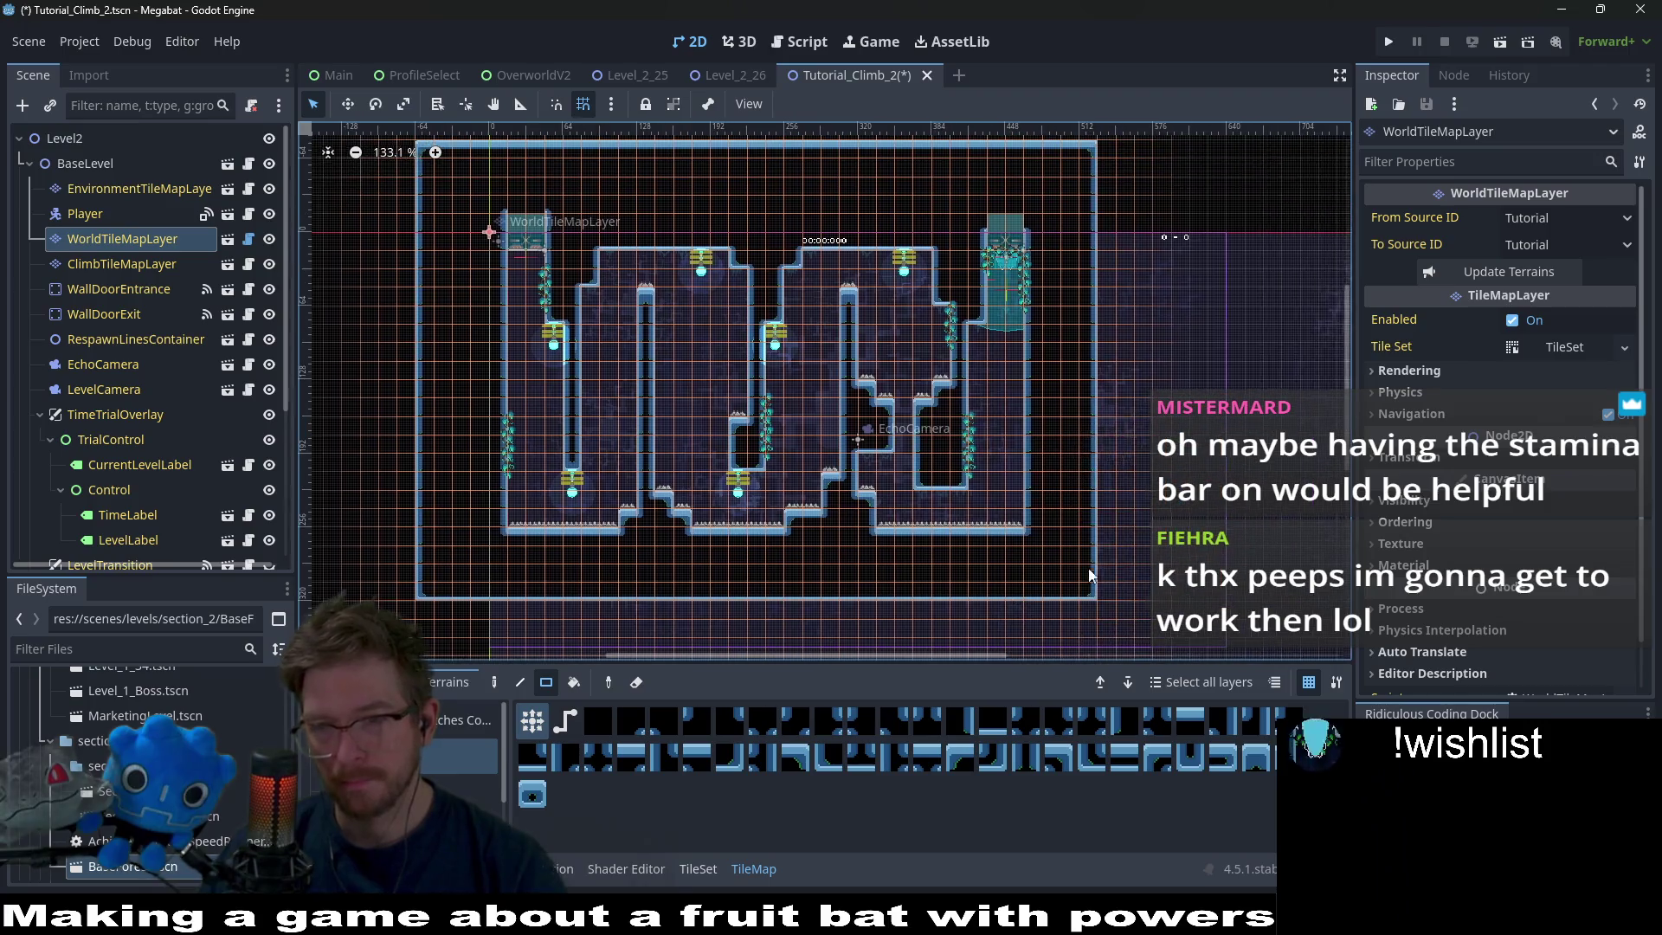
pyautogui.scroll(1, 1126, 412)
pyautogui.hscroll(2, 1125, 412)
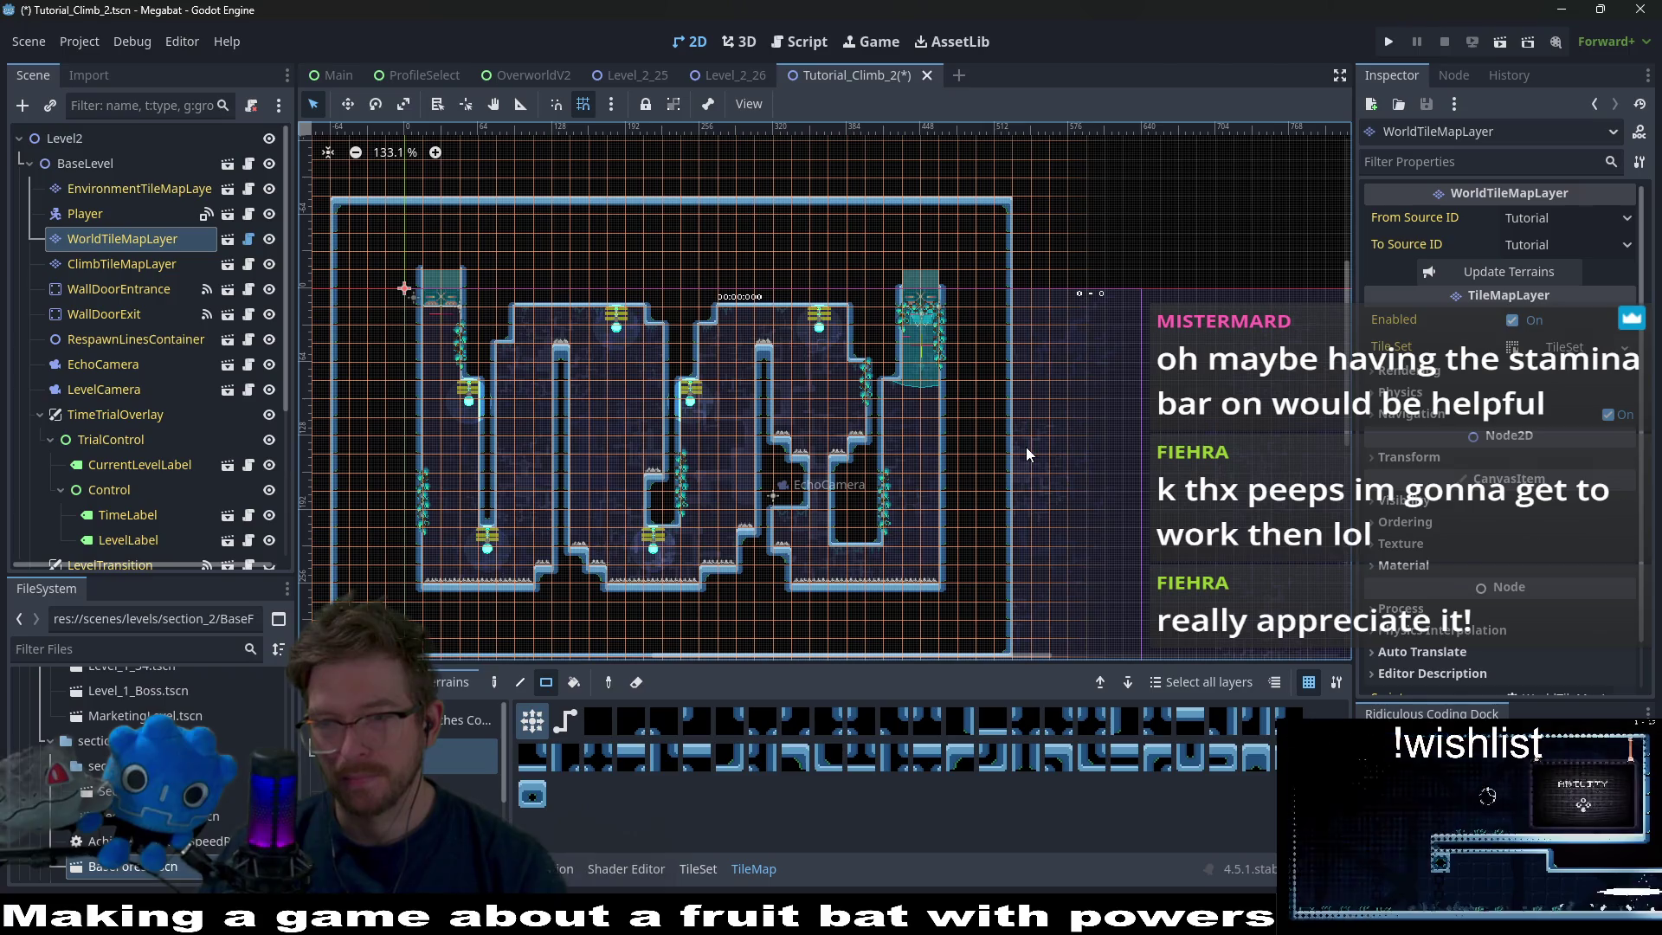
pyautogui.keyDown('ctrl'); pyautogui.scroll(-2, 1026, 447); pyautogui.keyUp('ctrl')
pyautogui.scroll(-1, 1081, 239)
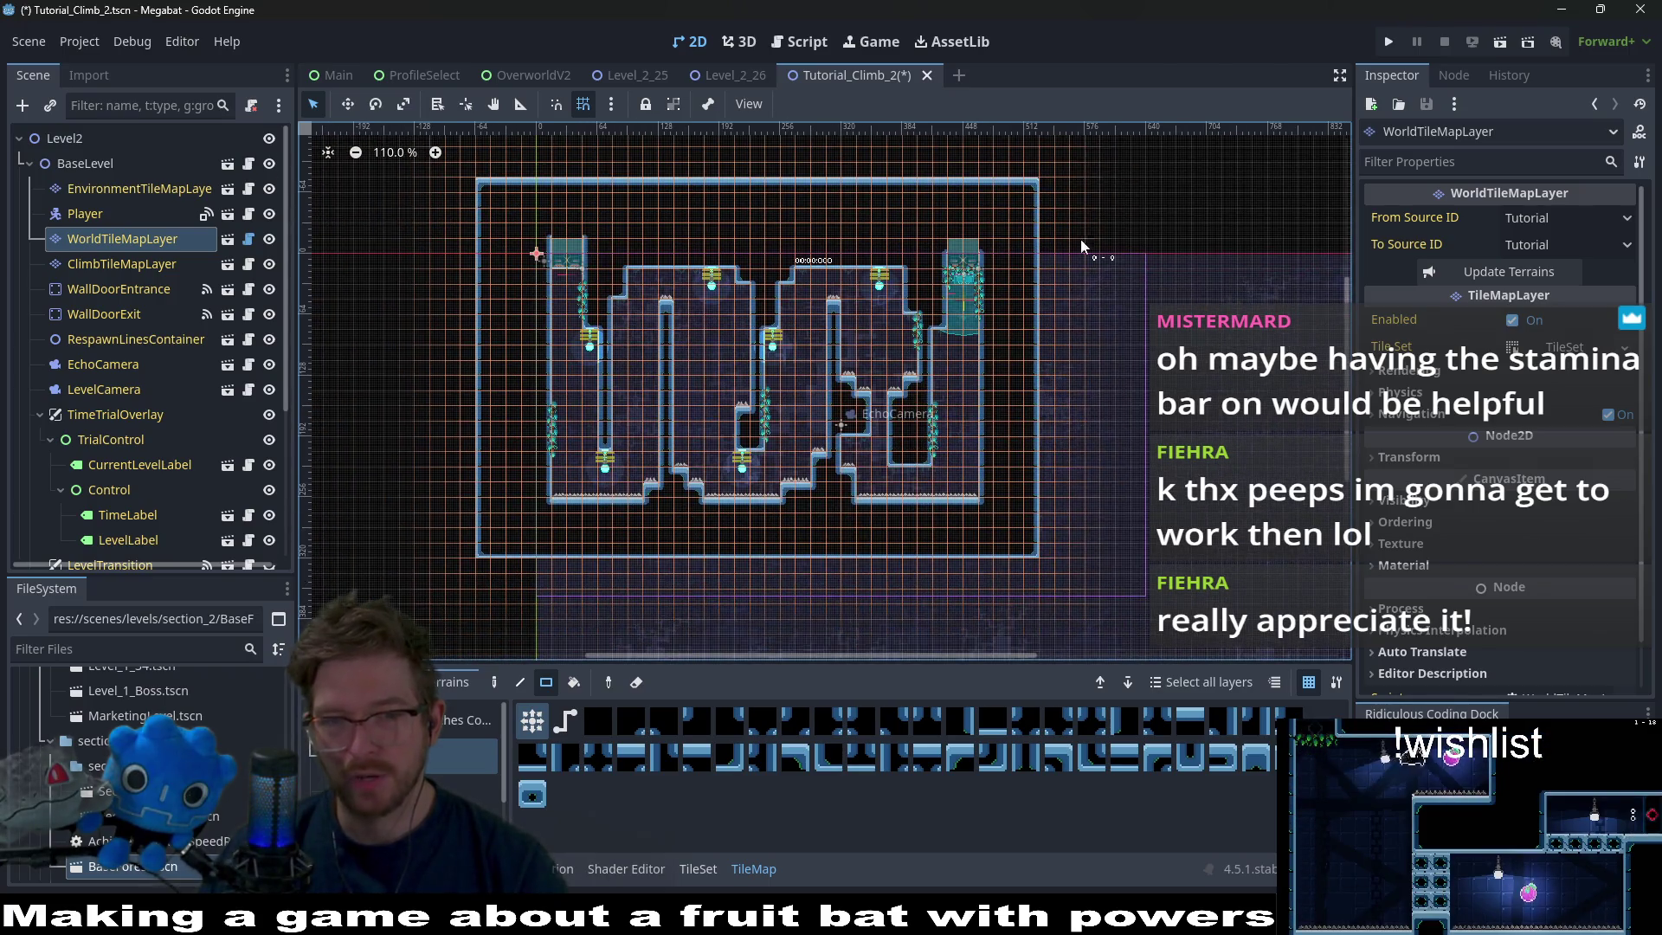
# Paint the right wall column and the bottom floor row, then save the scene.
pyautogui.moveTo(1047, 199); pyautogui.dragTo(1046, 544)
pyautogui.moveTo(483, 565); pyautogui.dragTo(1047, 558)
pyautogui.scroll(-2, 827, 518)
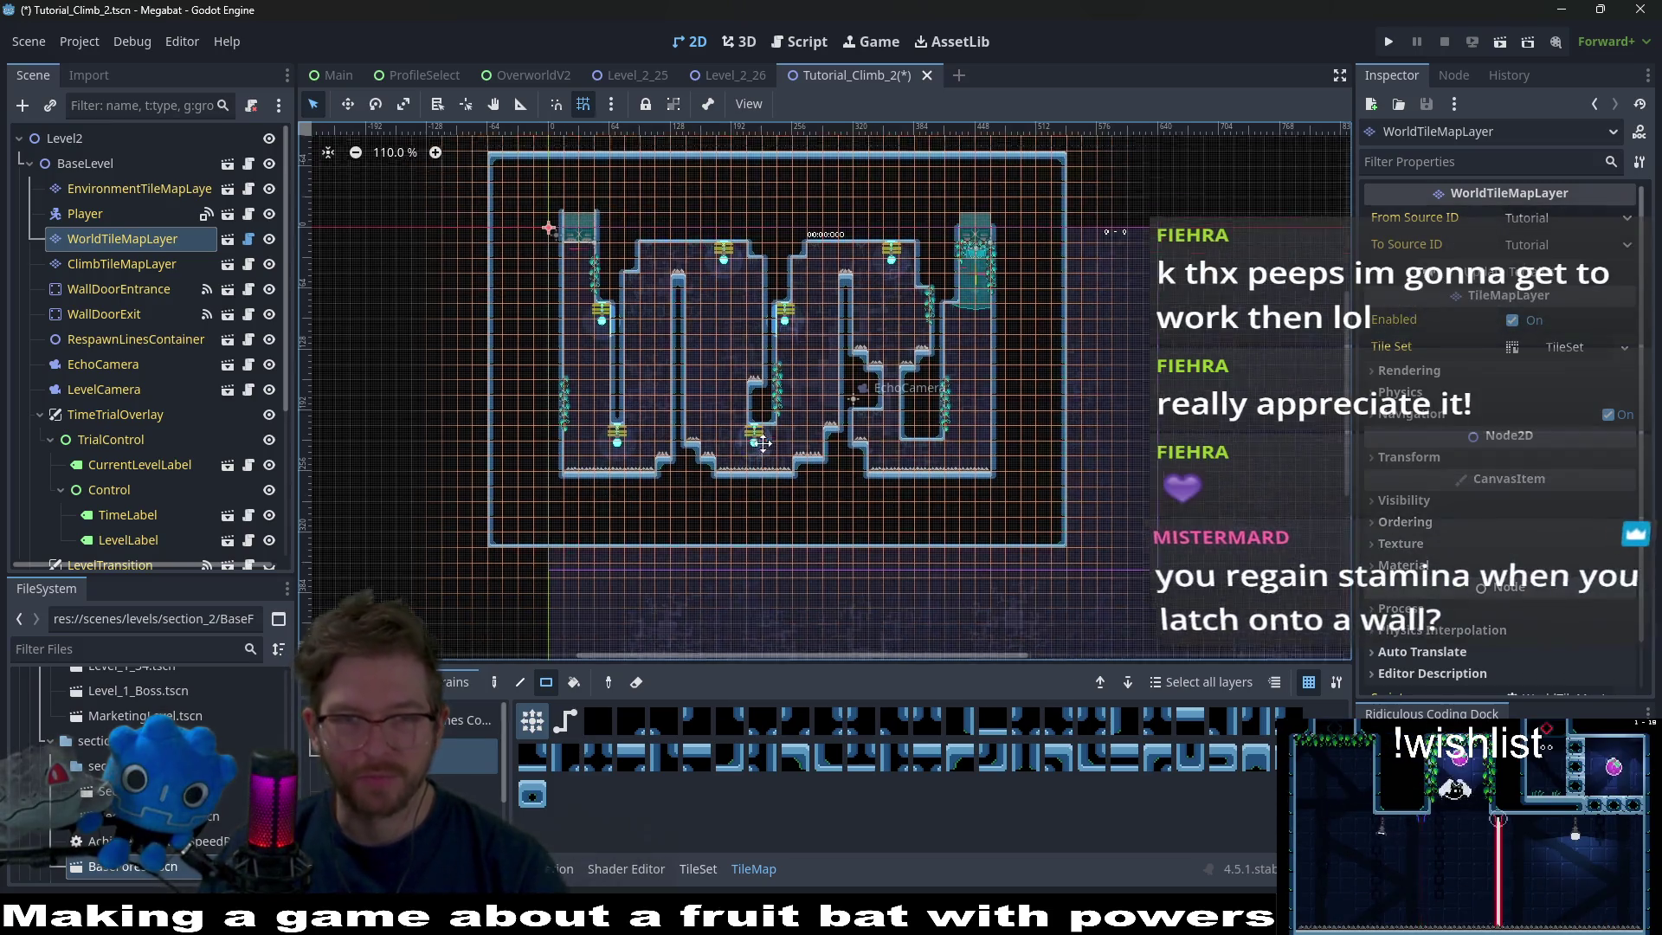
pyautogui.hotkey('ctrl', 's')
pyautogui.scroll(4, 839, 376)
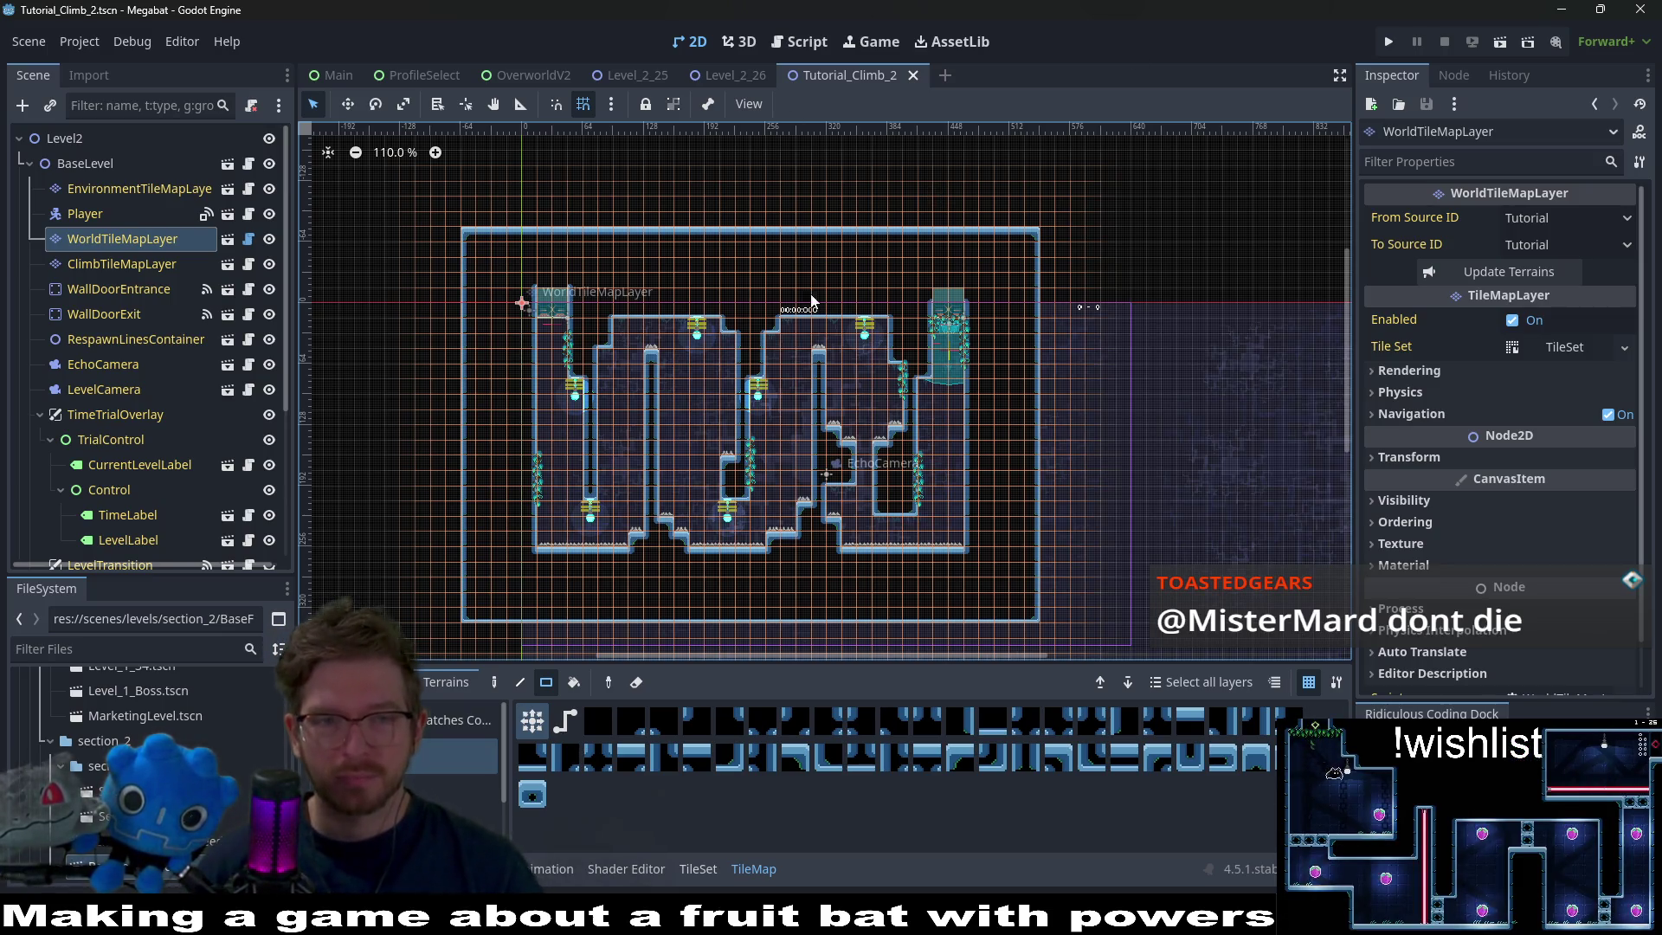
pyautogui.middleClick(776, 81)
pyautogui.scroll(-3, 995, 355)
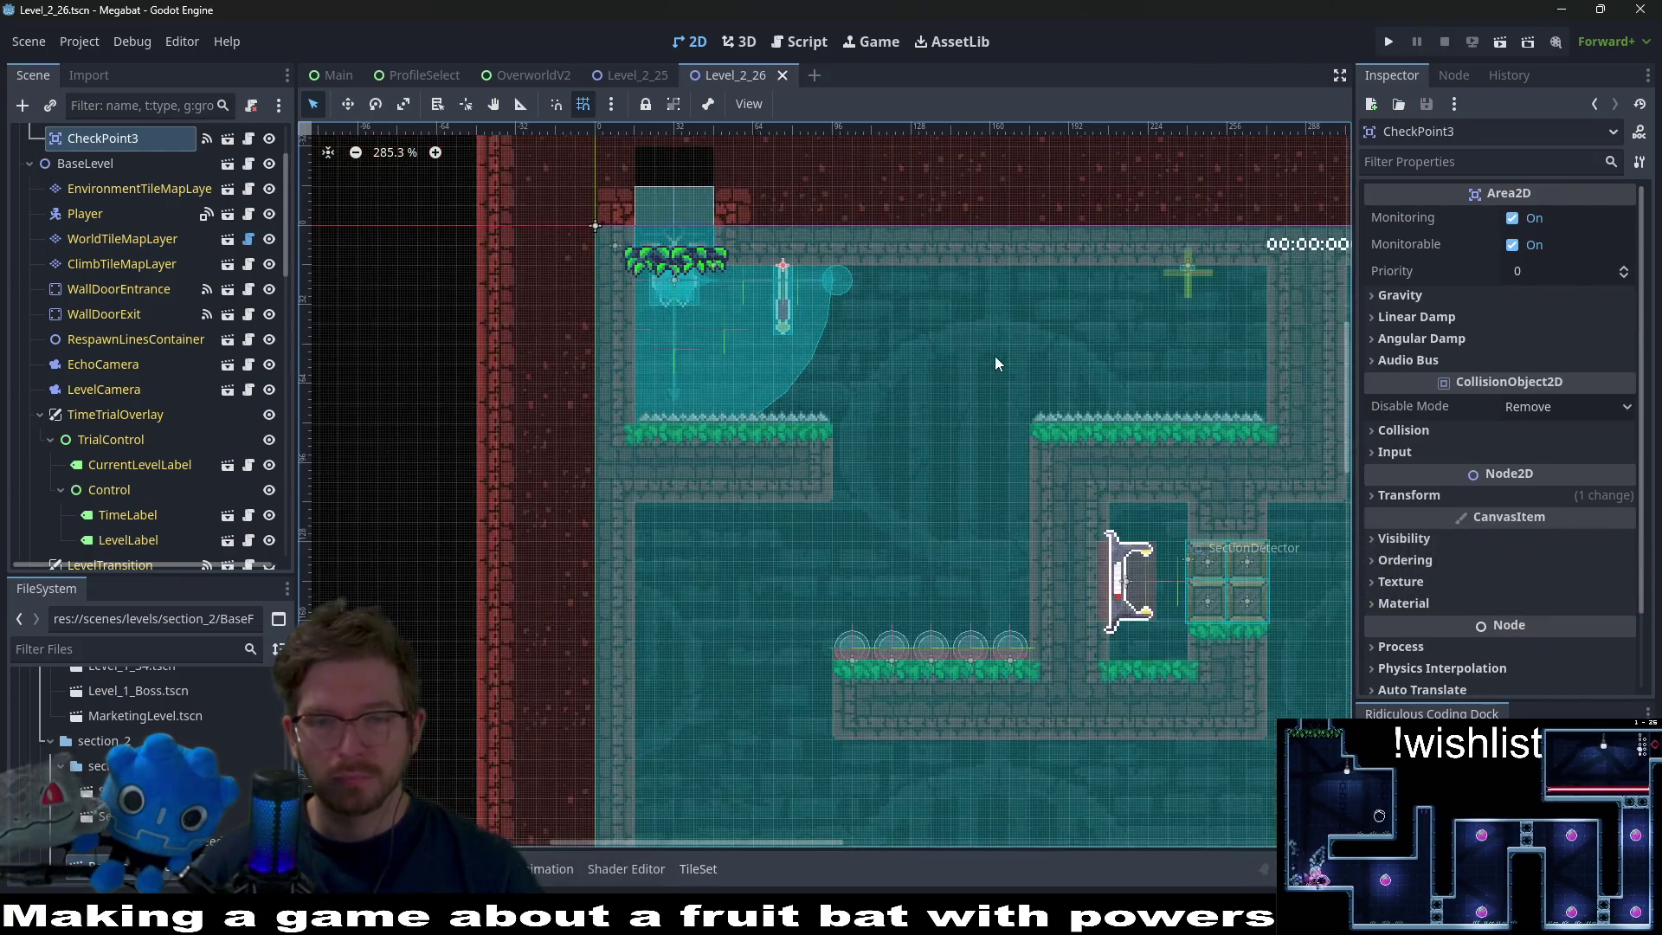
pyautogui.moveTo(1043, 435); pyautogui.dragTo(793, 277)
pyautogui.scroll(-1, 907, 377)
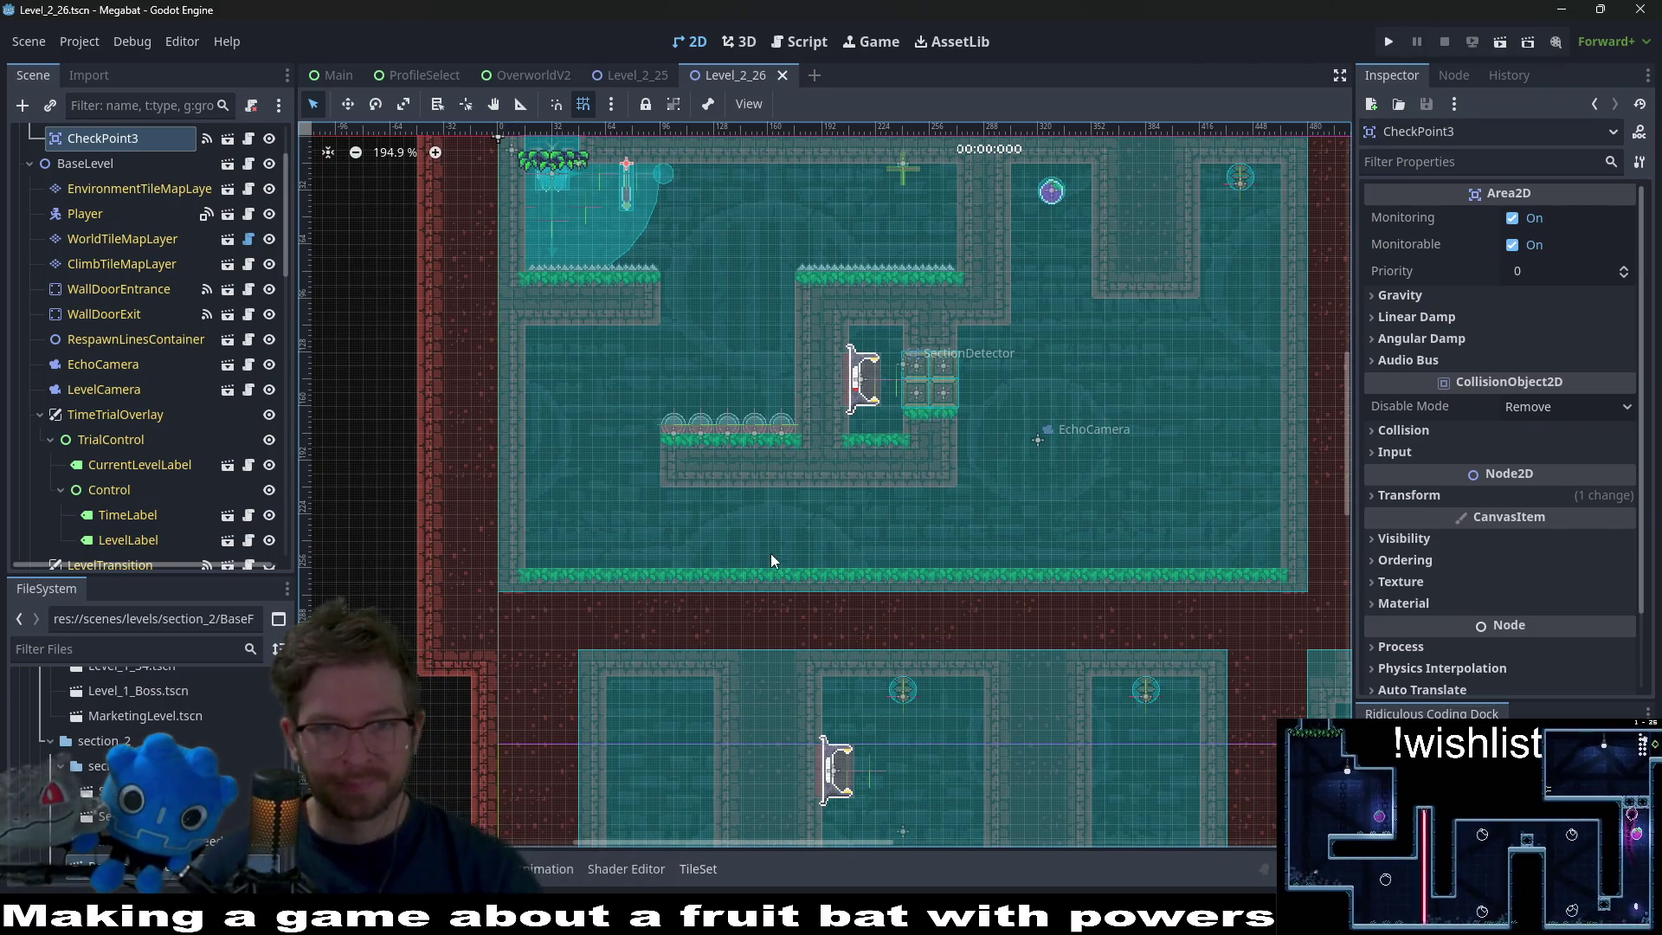
pyautogui.moveTo(778, 504); pyautogui.dragTo(805, 456)
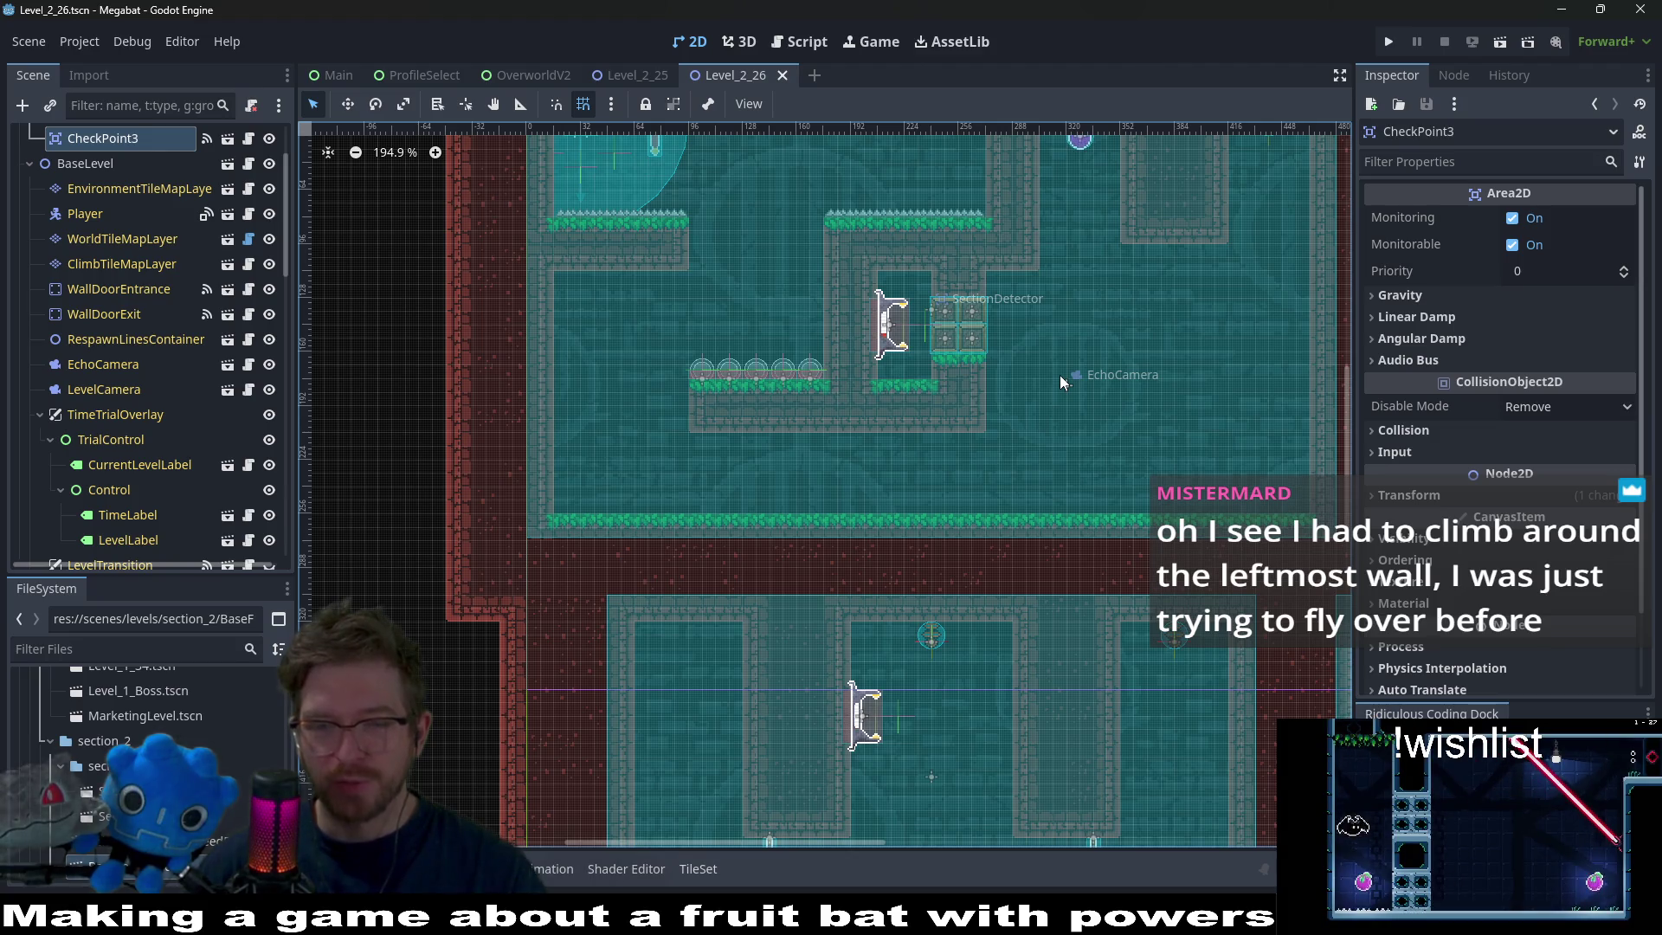
pyautogui.scroll(1, 1025, 289)
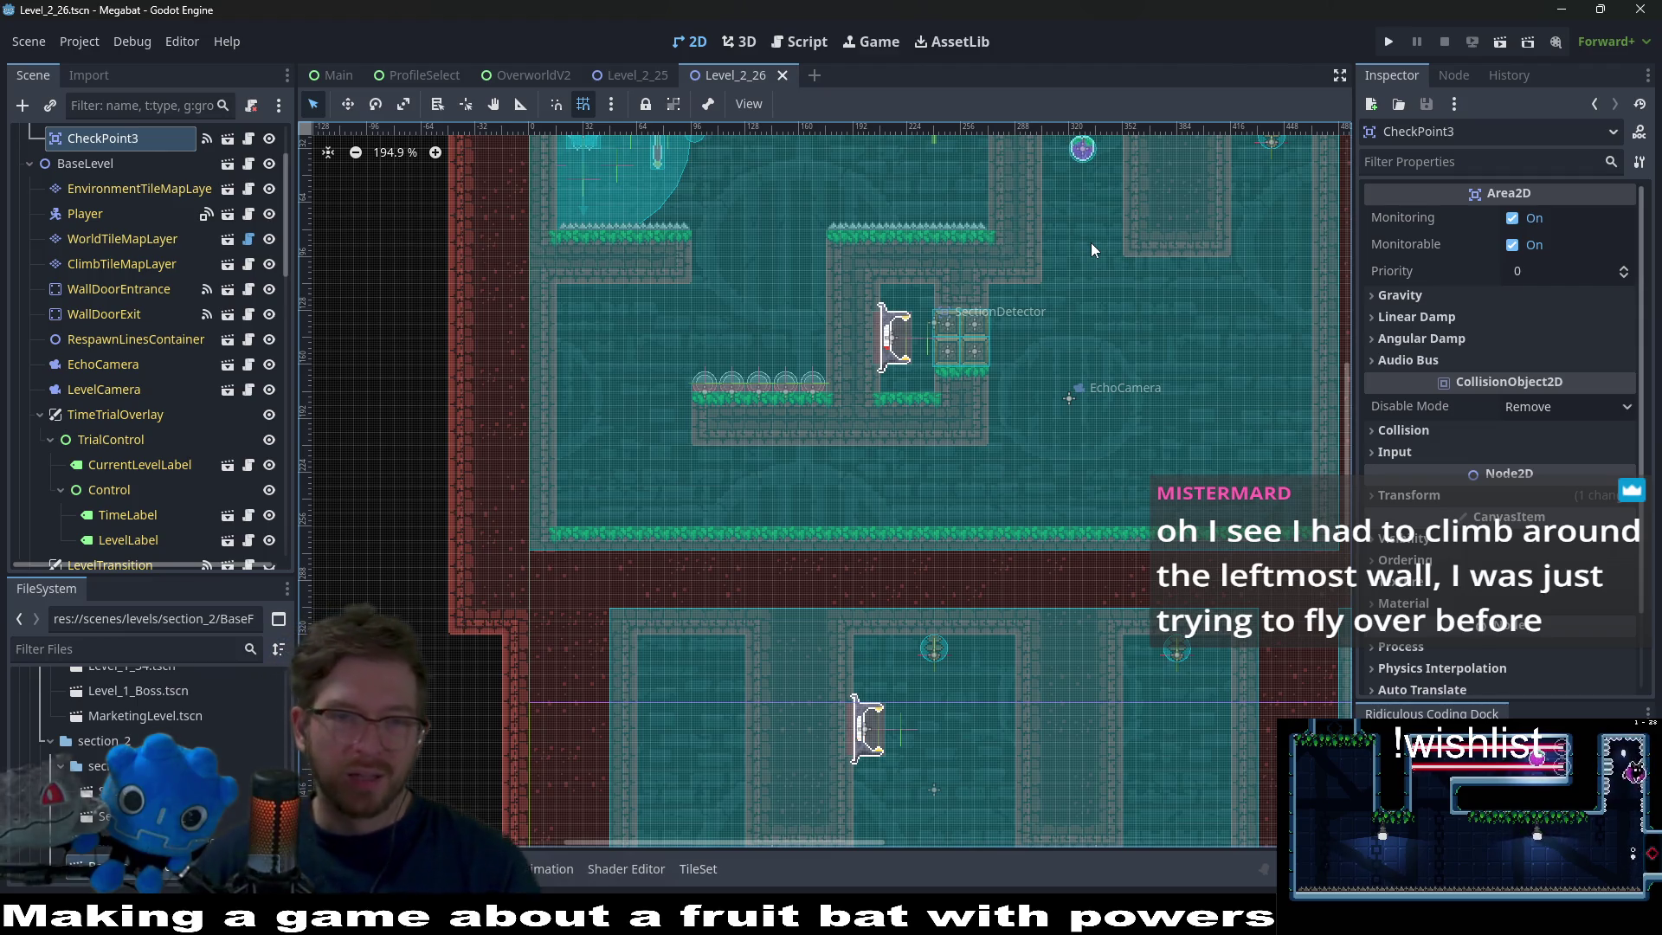
pyautogui.scroll(3, 928, 351)
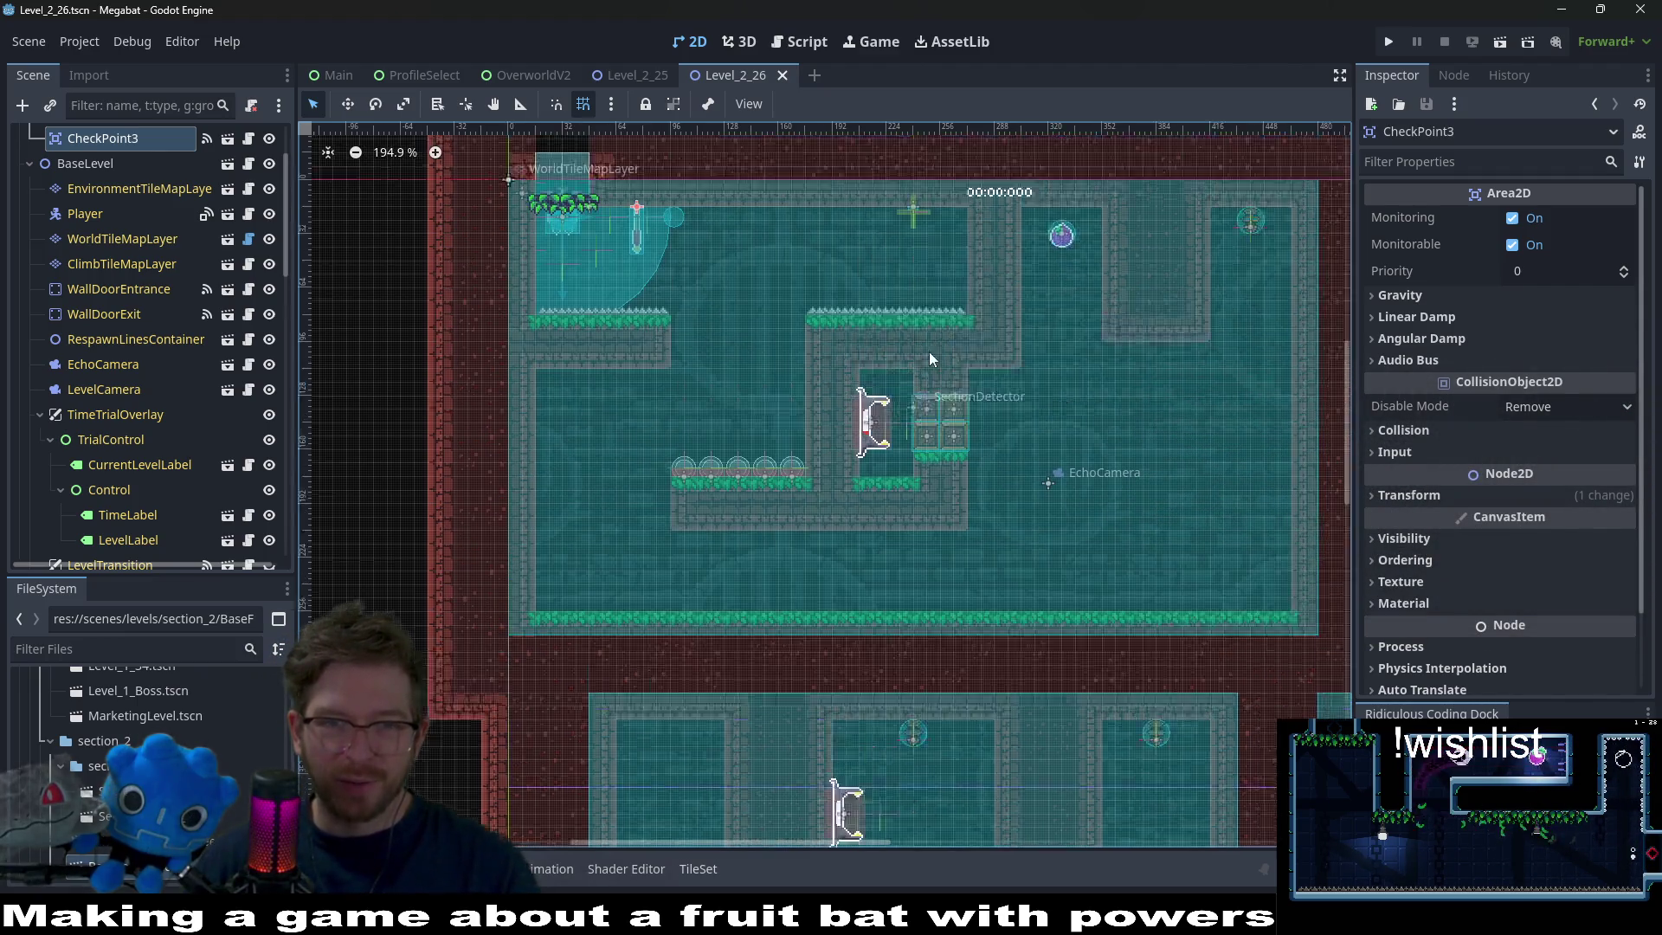
pyautogui.scroll(-5, 168, 404)
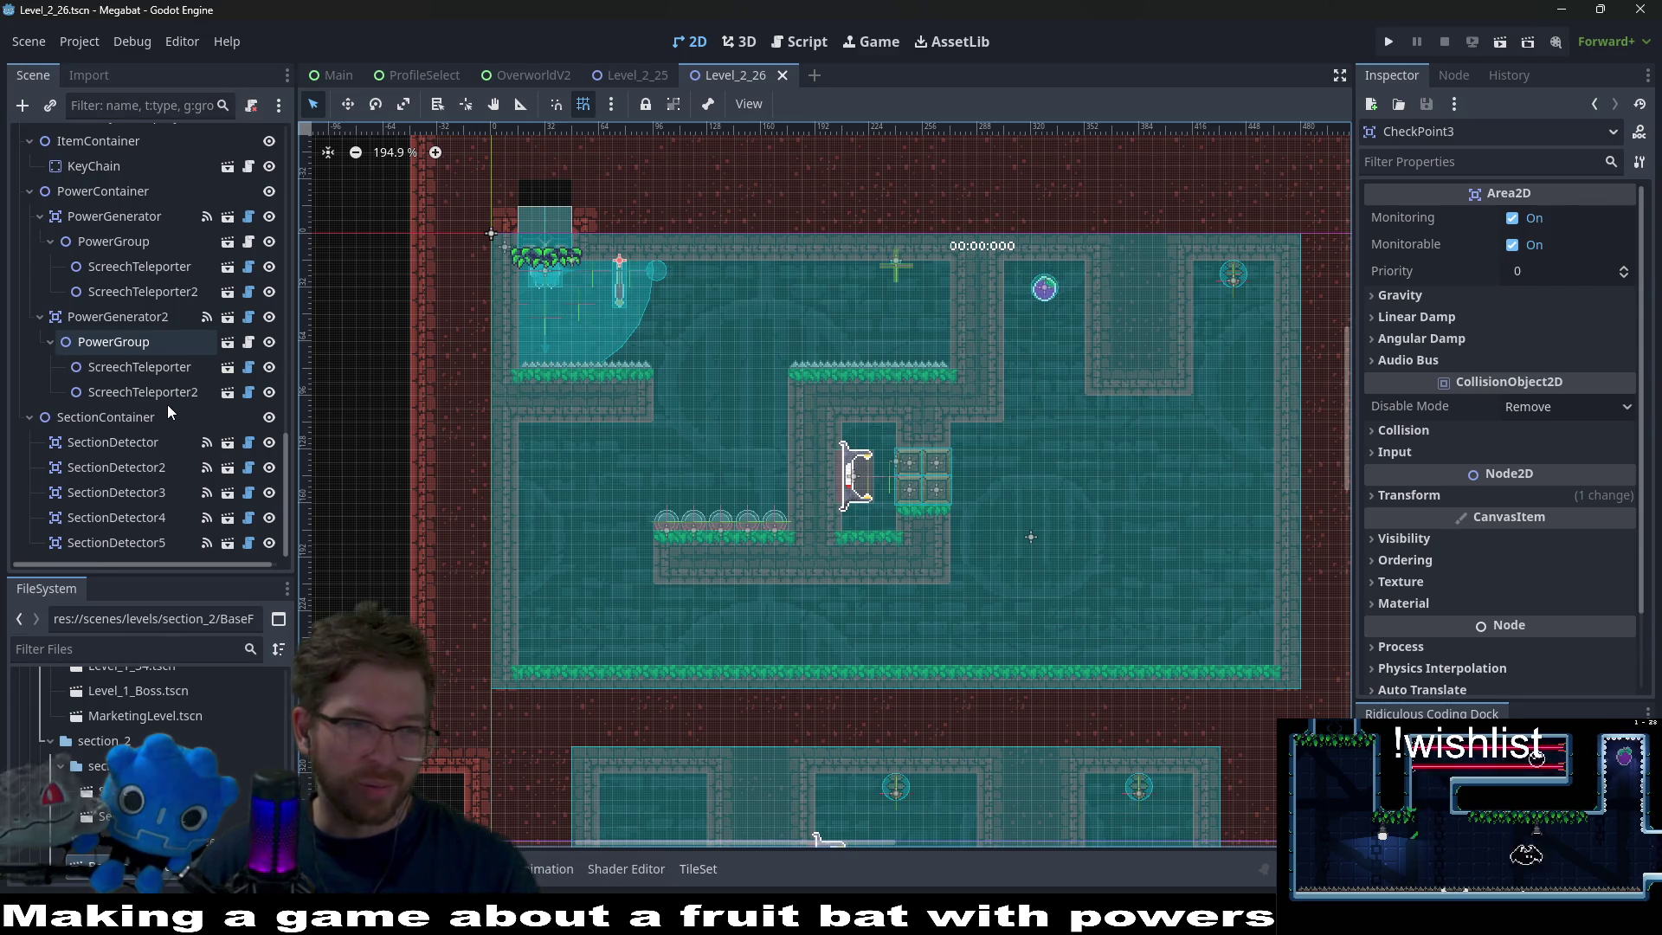
pyautogui.scroll(5, 168, 404)
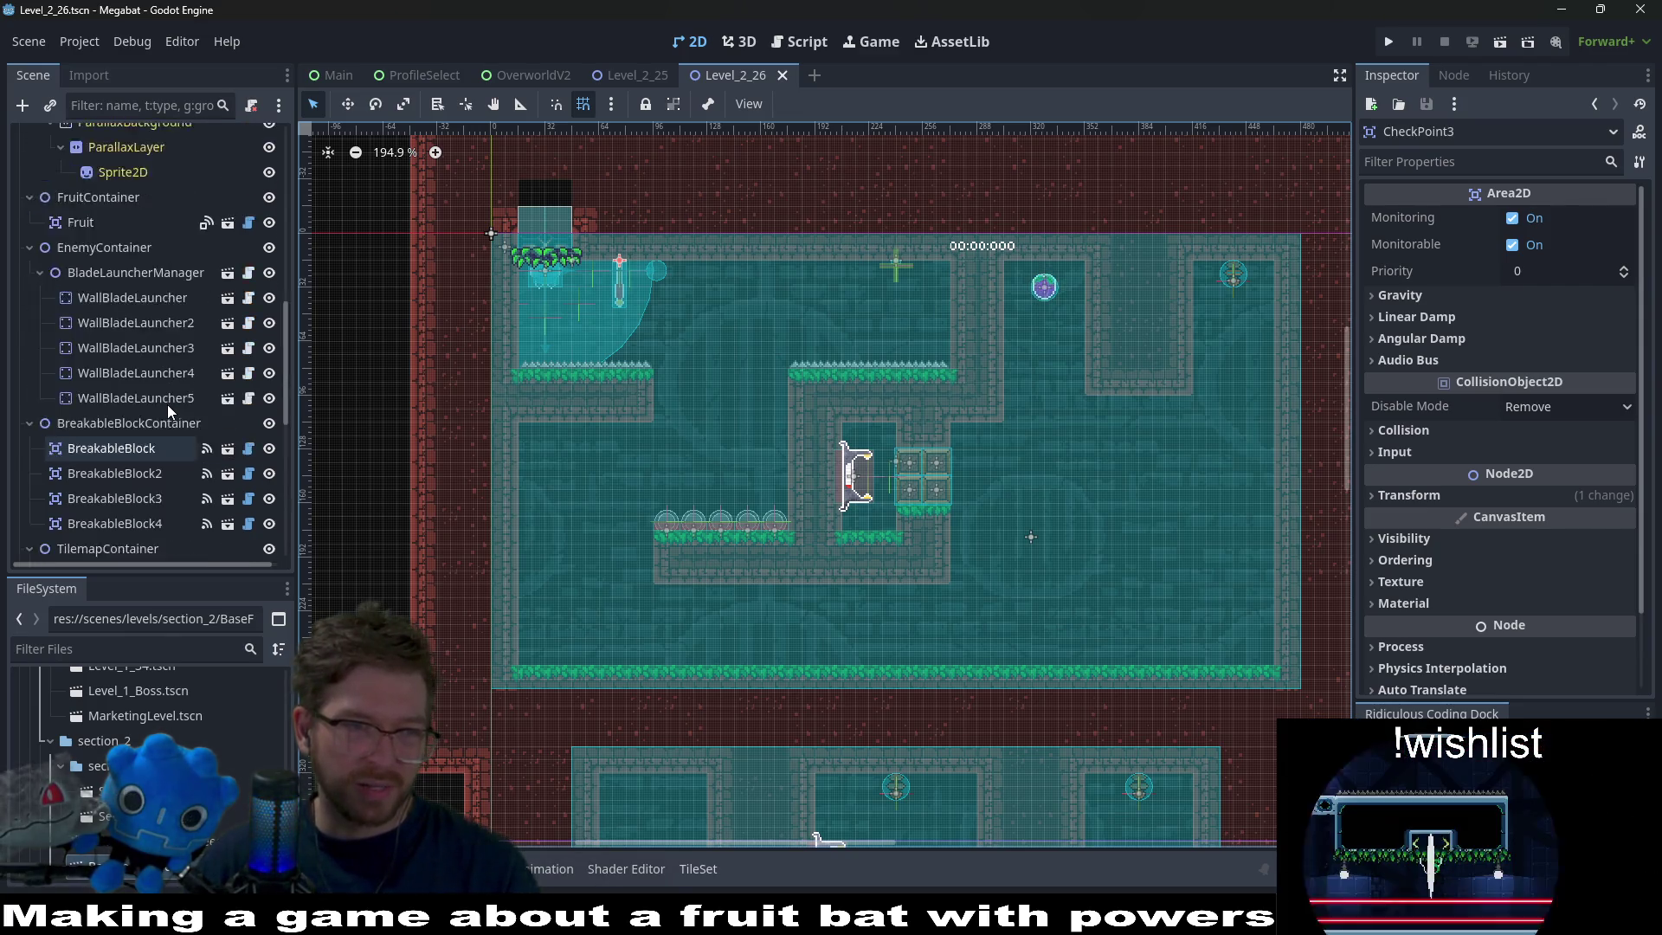
pyautogui.scroll(2, 168, 403)
pyautogui.scroll(3, 173, 396)
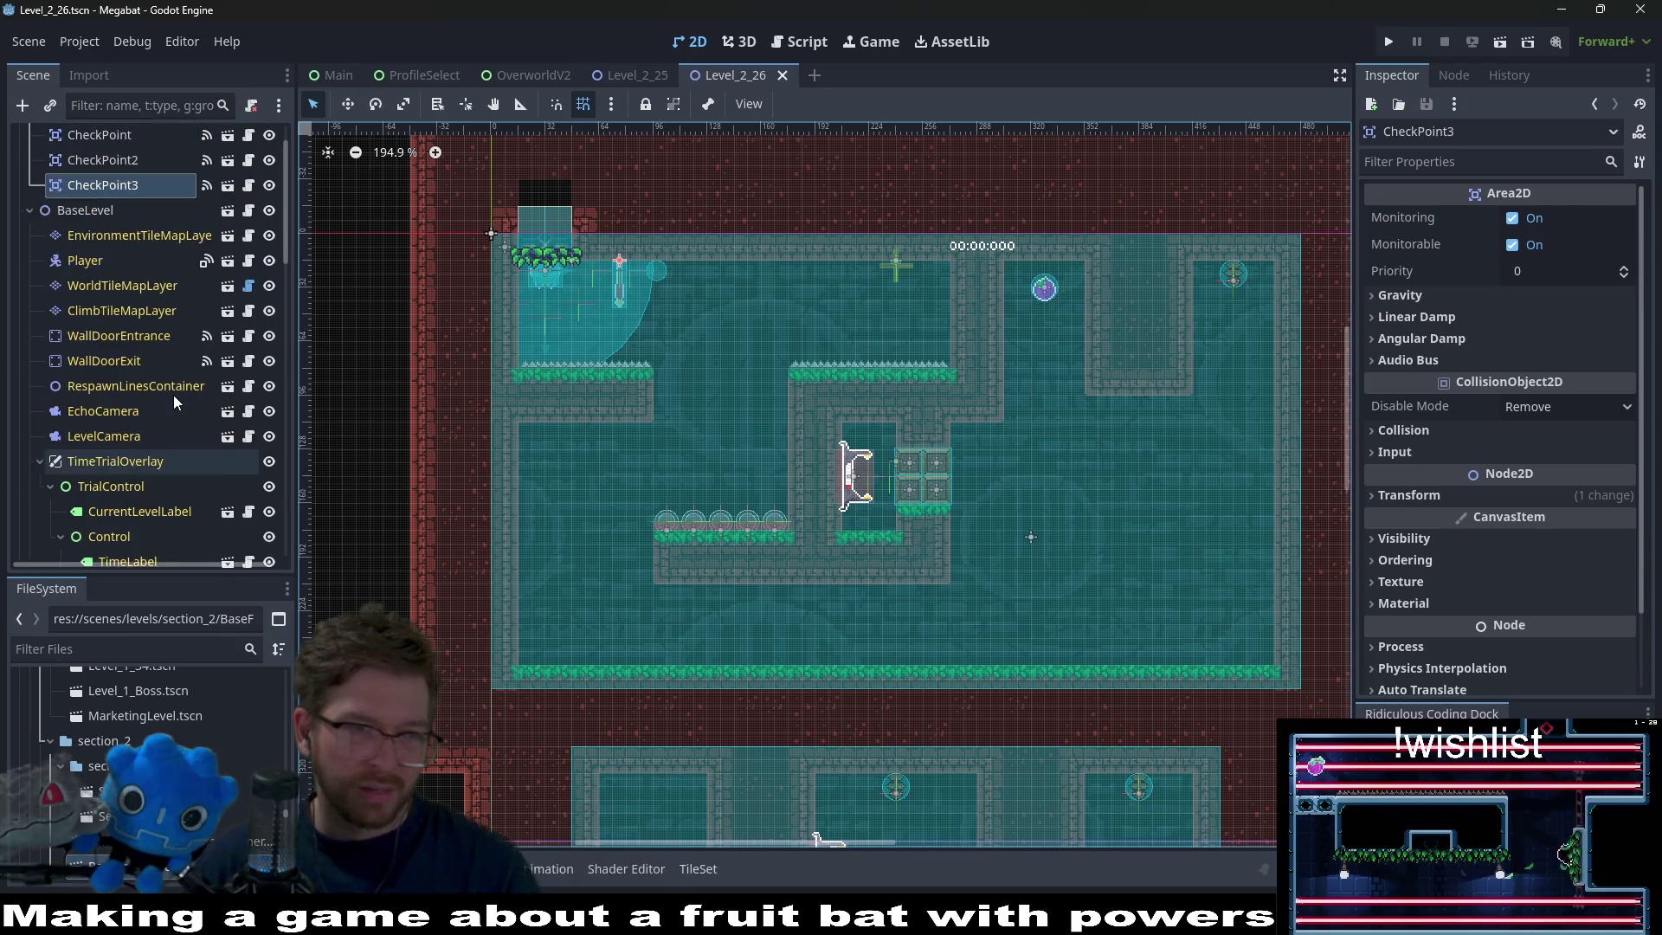
pyautogui.scroll(-10, 173, 395)
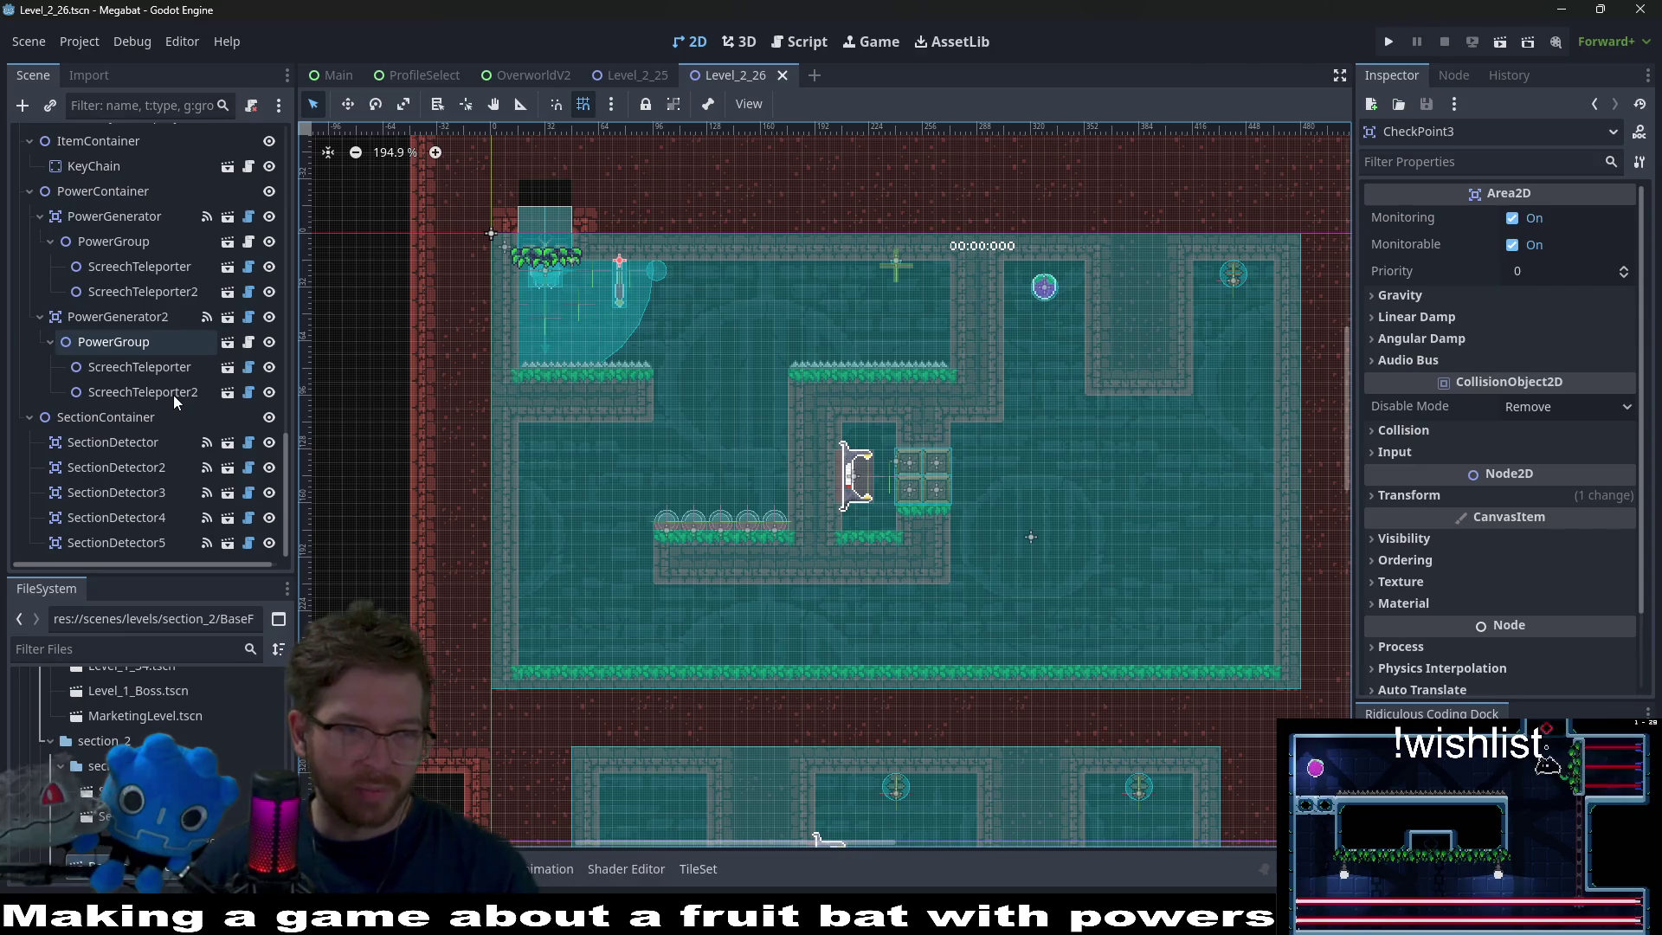
pyautogui.scroll(3, 173, 394)
pyautogui.scroll(2, 173, 395)
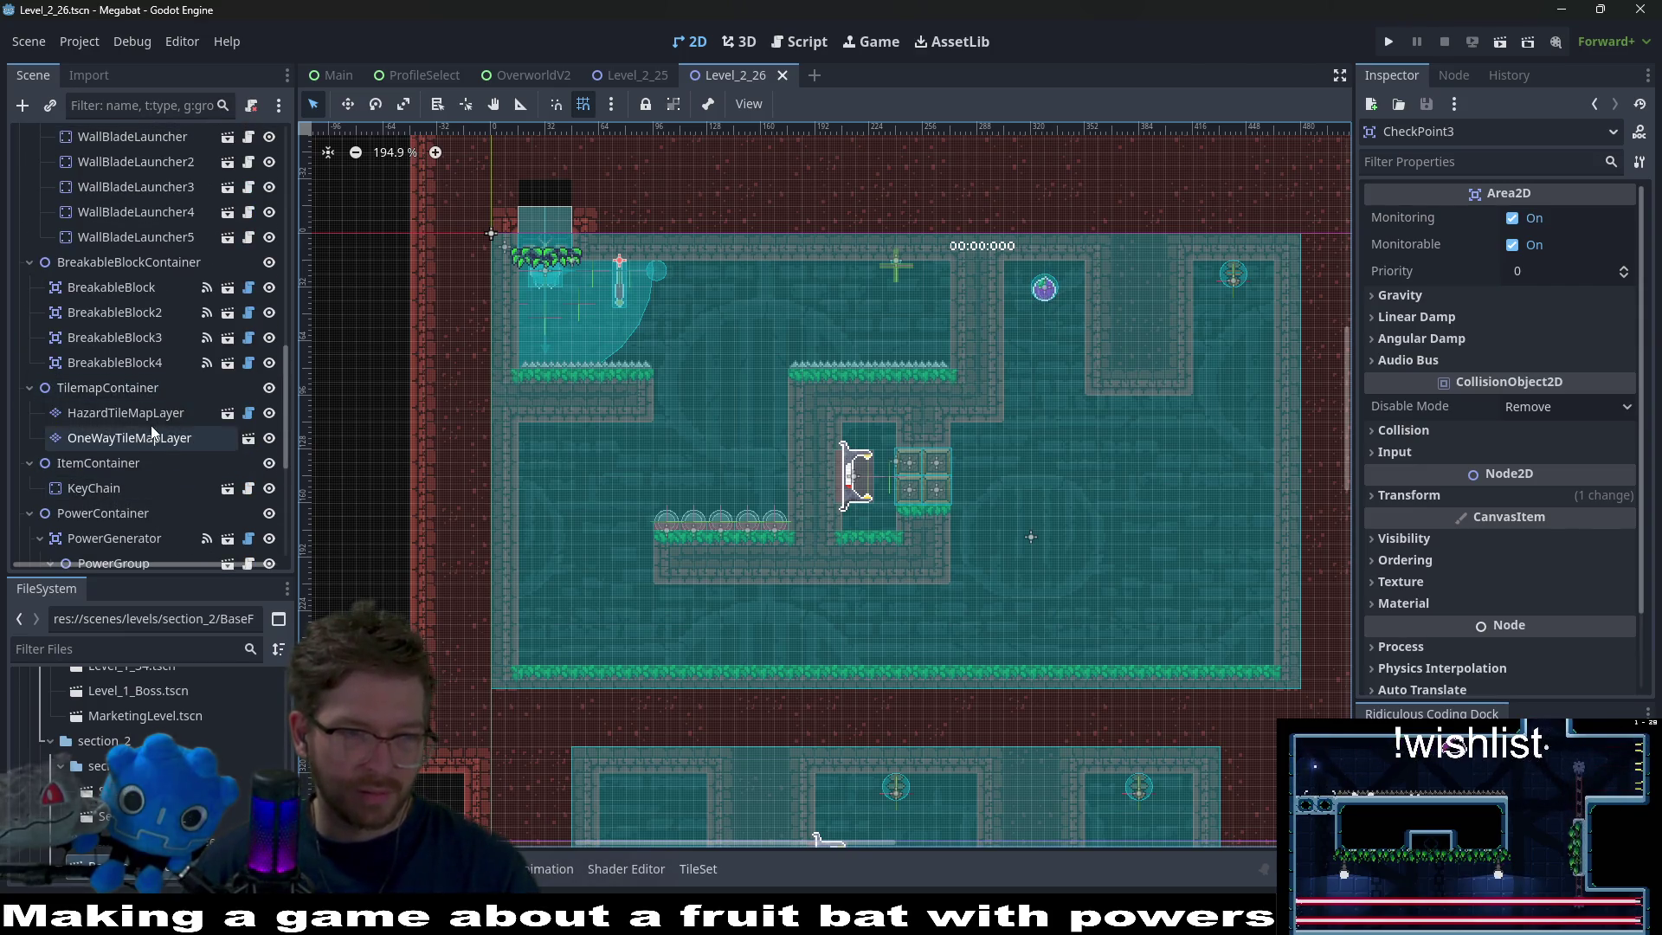
# Switch HazardTileMapLayer's Section to lab and back to forest, save, and run the project.
pyautogui.click(147, 413)
pyautogui.click(1528, 245)
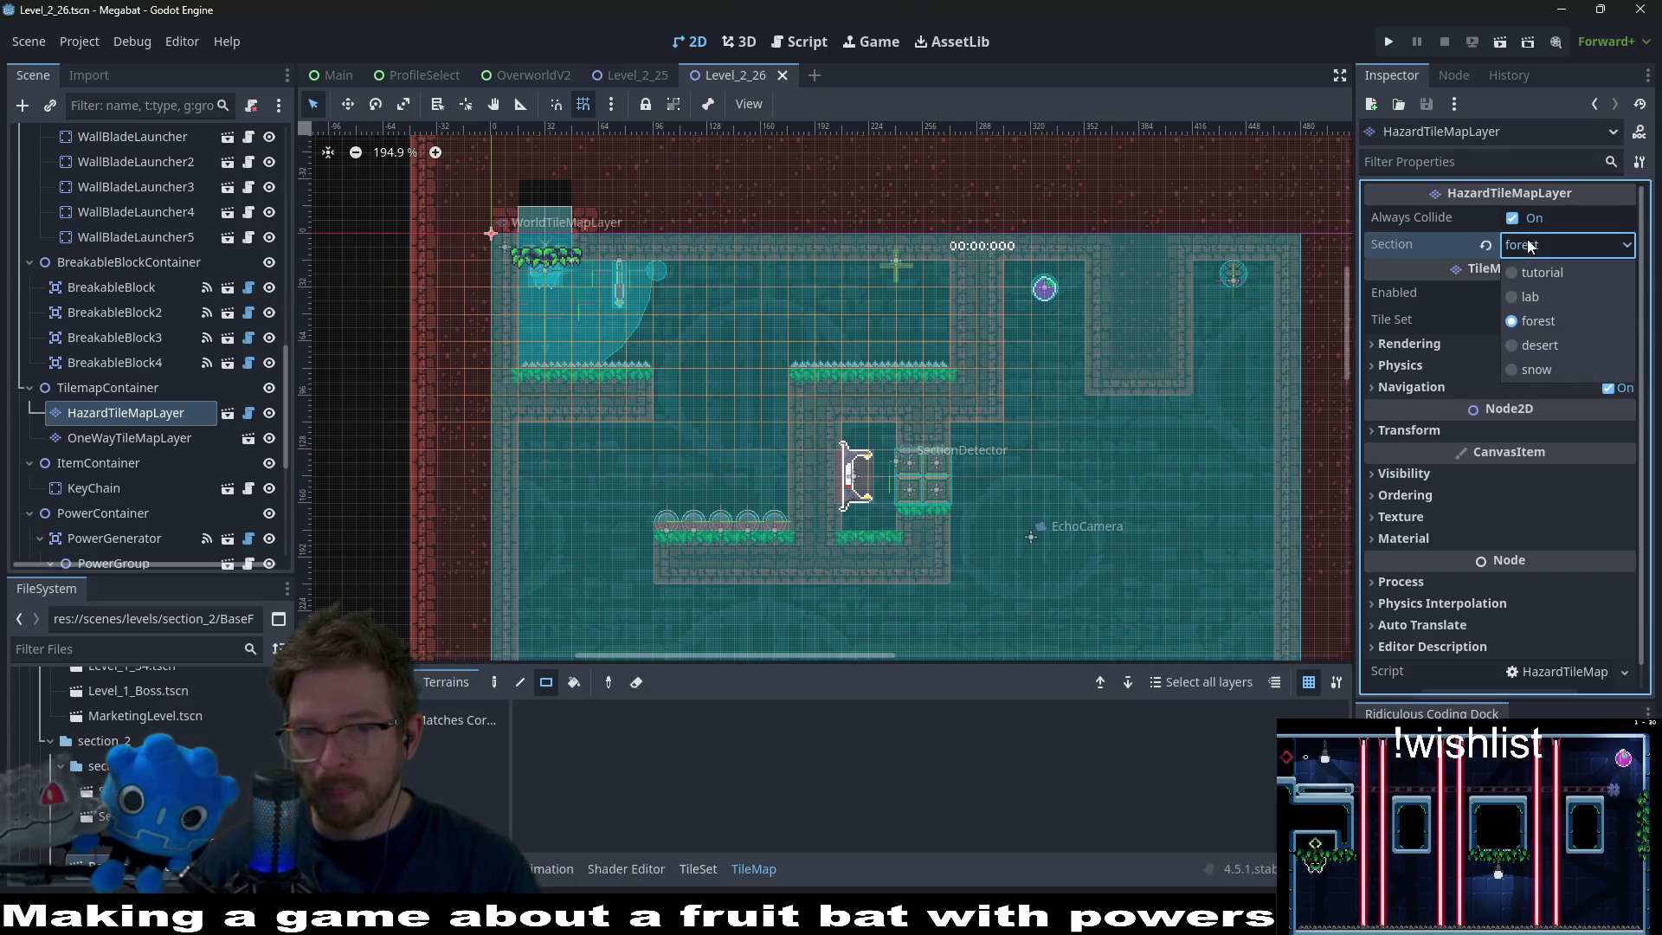
pyautogui.click(1551, 297)
pyautogui.click(1560, 246)
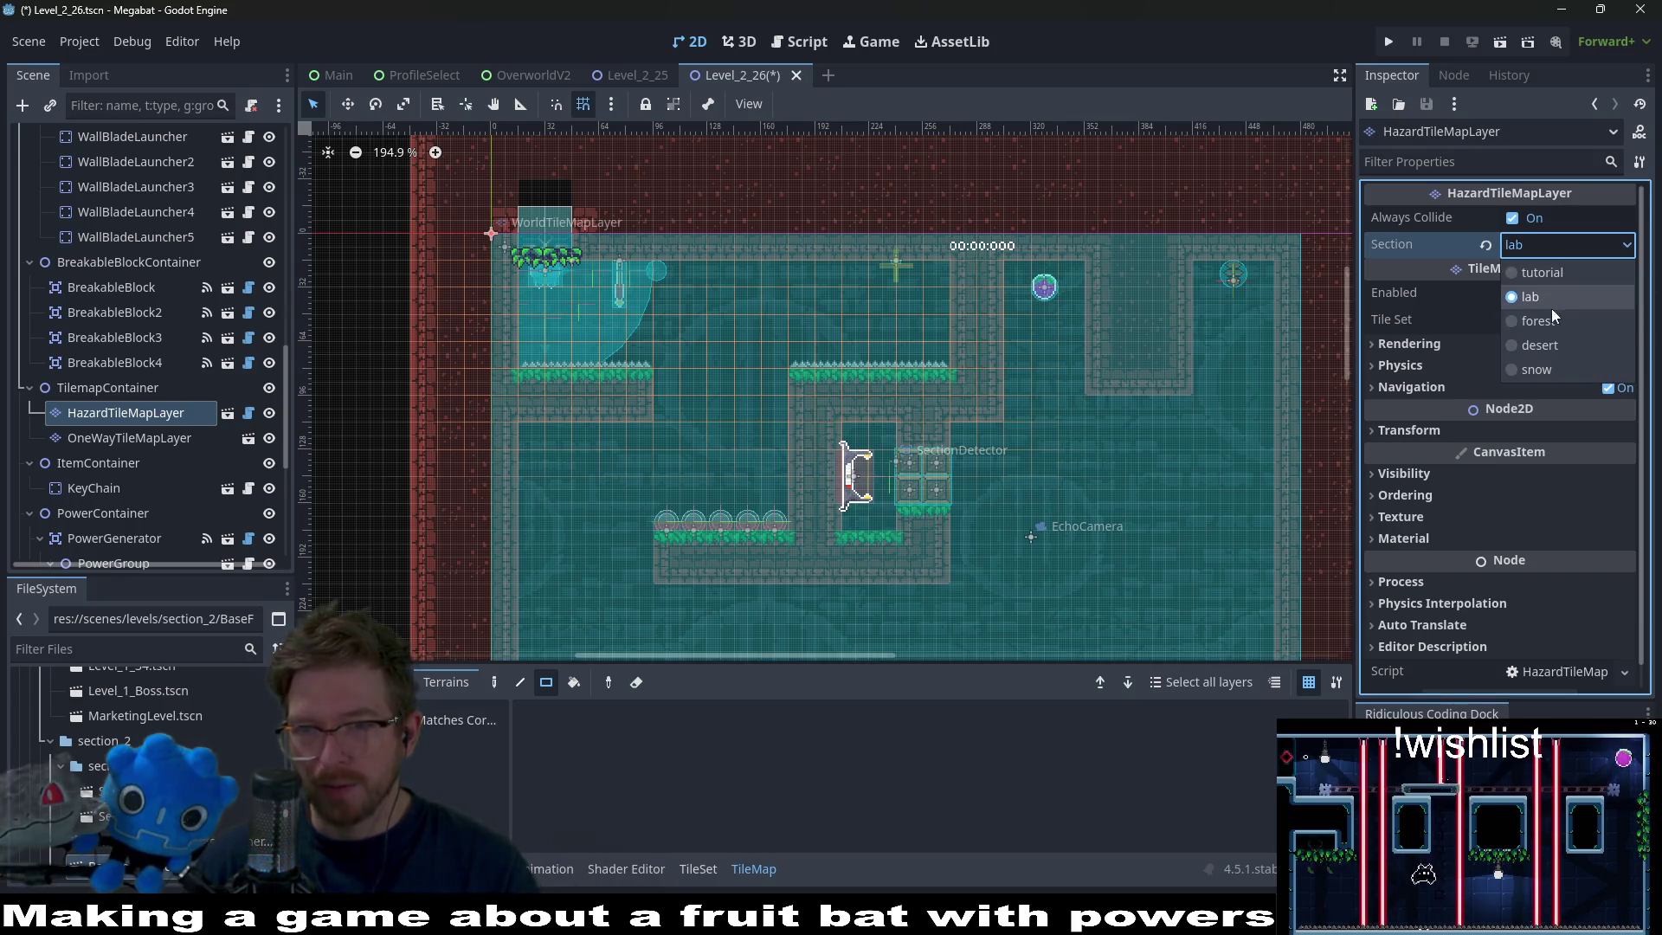
pyautogui.click(1541, 320)
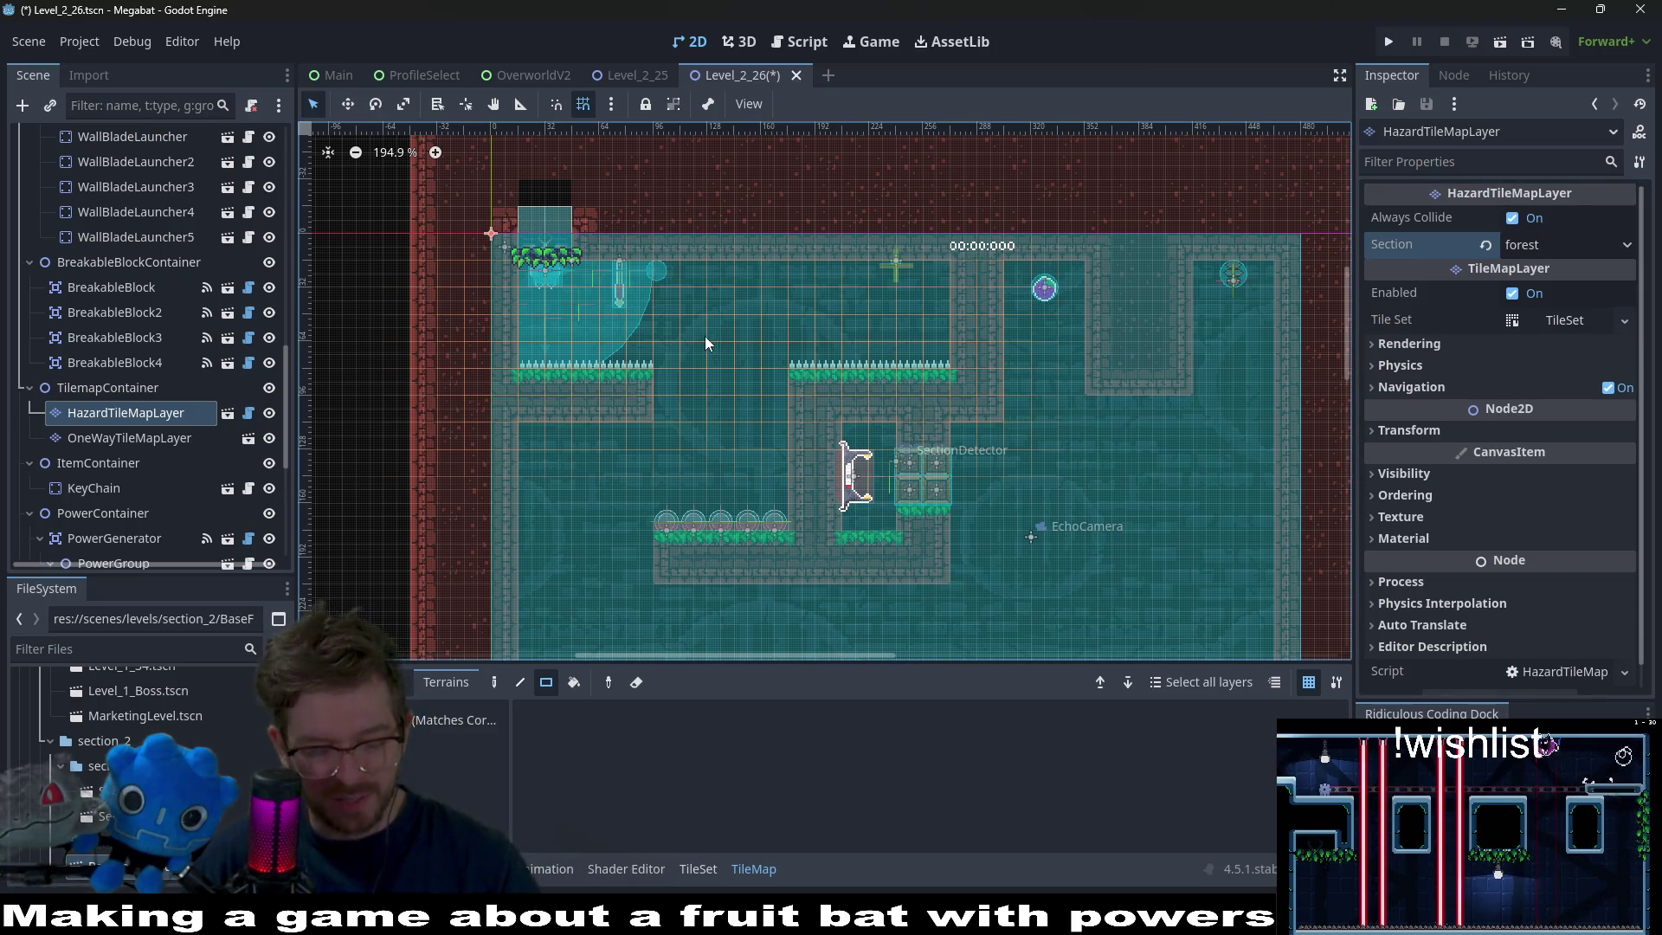
pyautogui.hotkey('ctrl', 's')
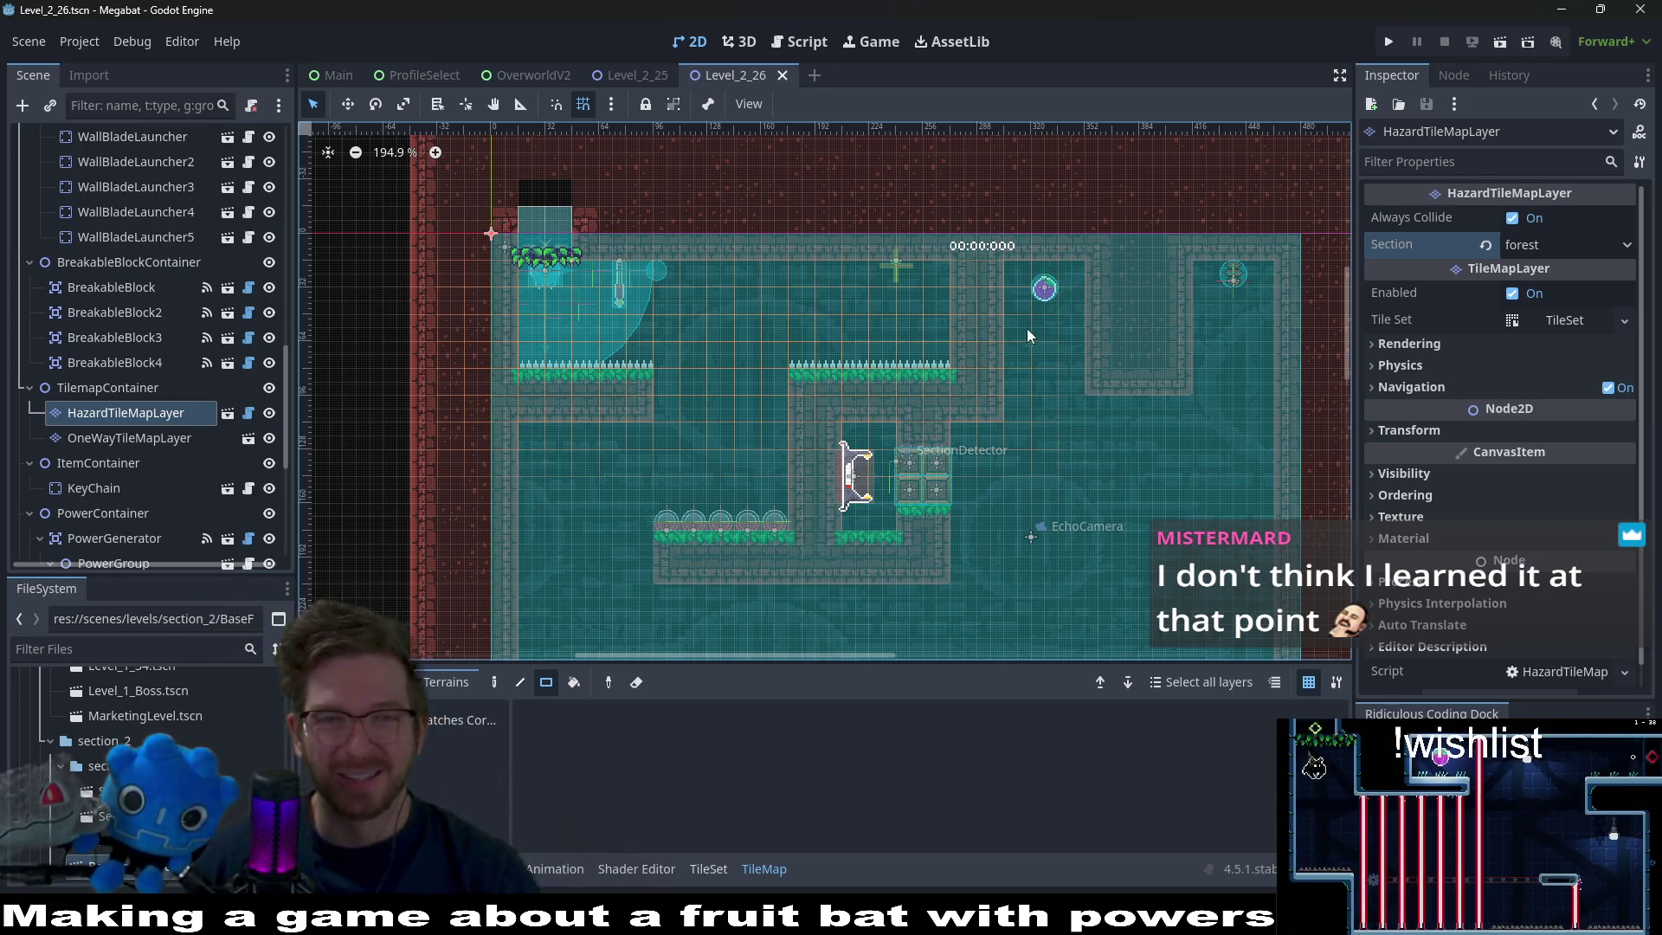
pyautogui.click(1389, 42)
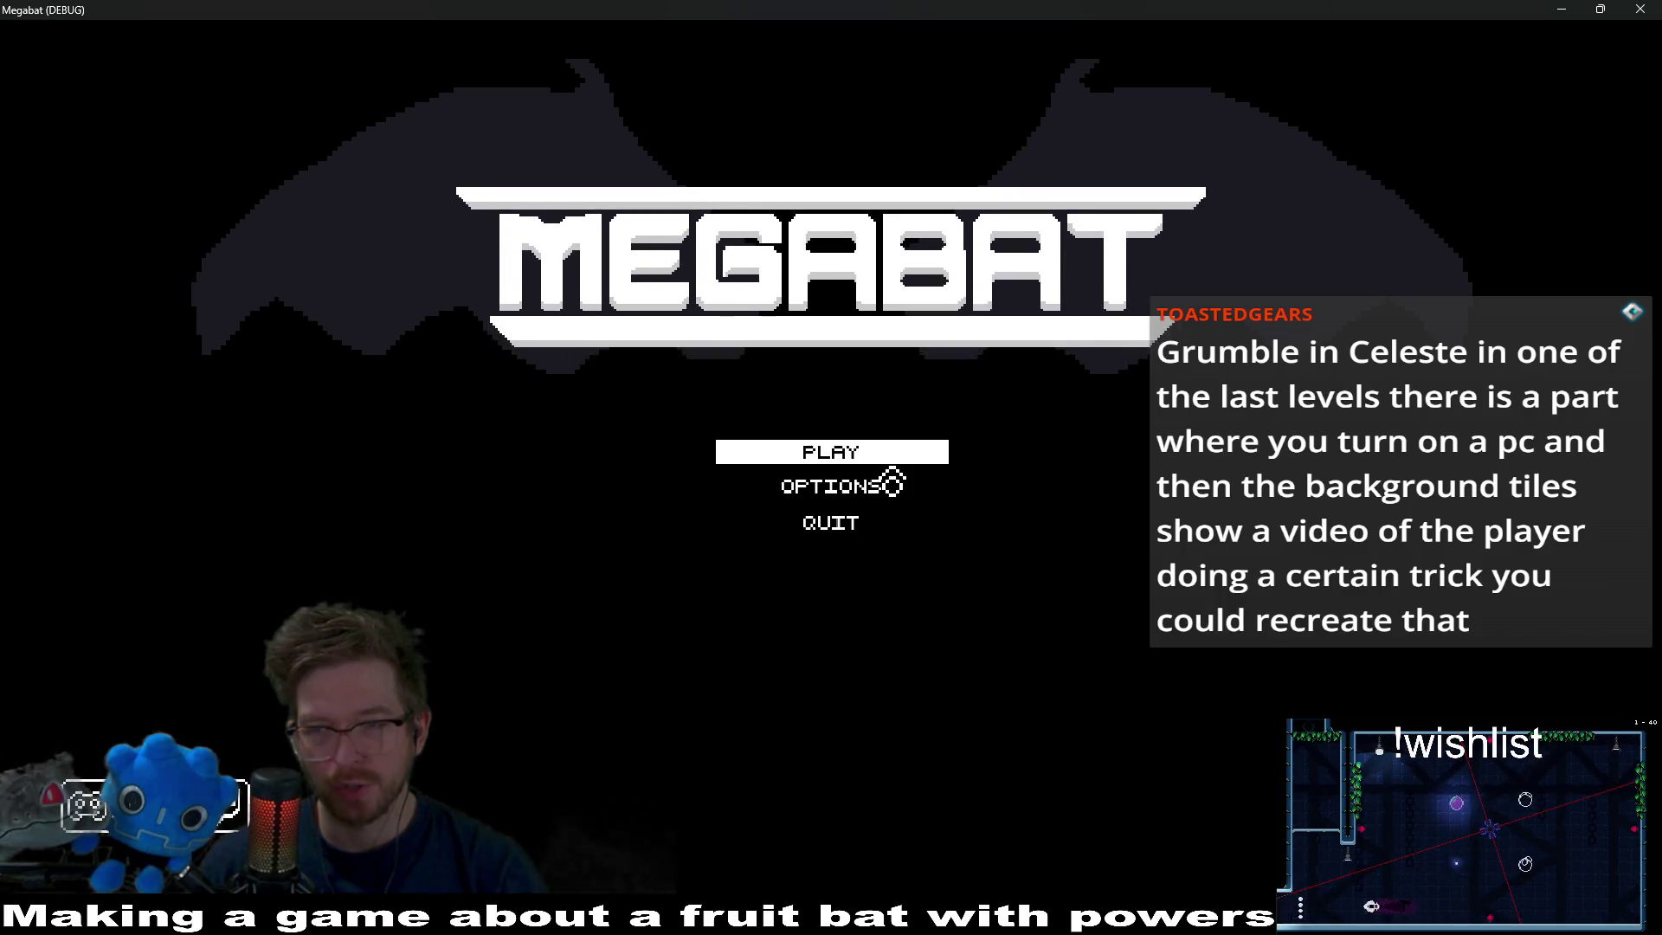
# Choose PLAY, load the first profile, and enter the first dome's level grid.
pyautogui.click(843, 452)
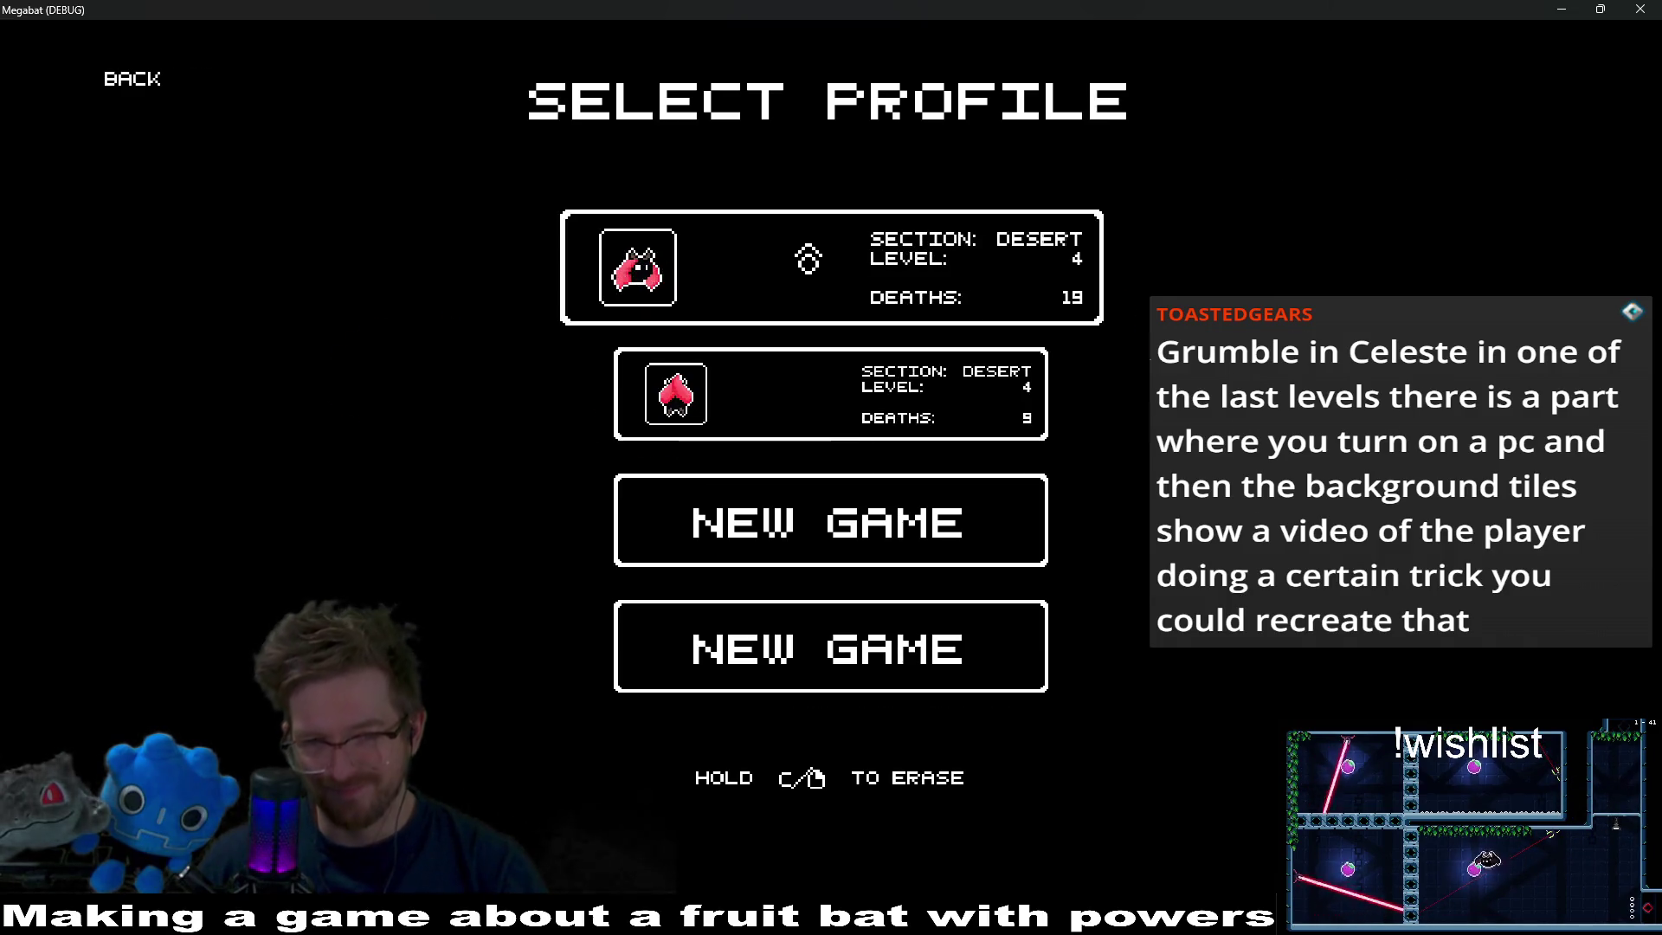
pyautogui.click(806, 256)
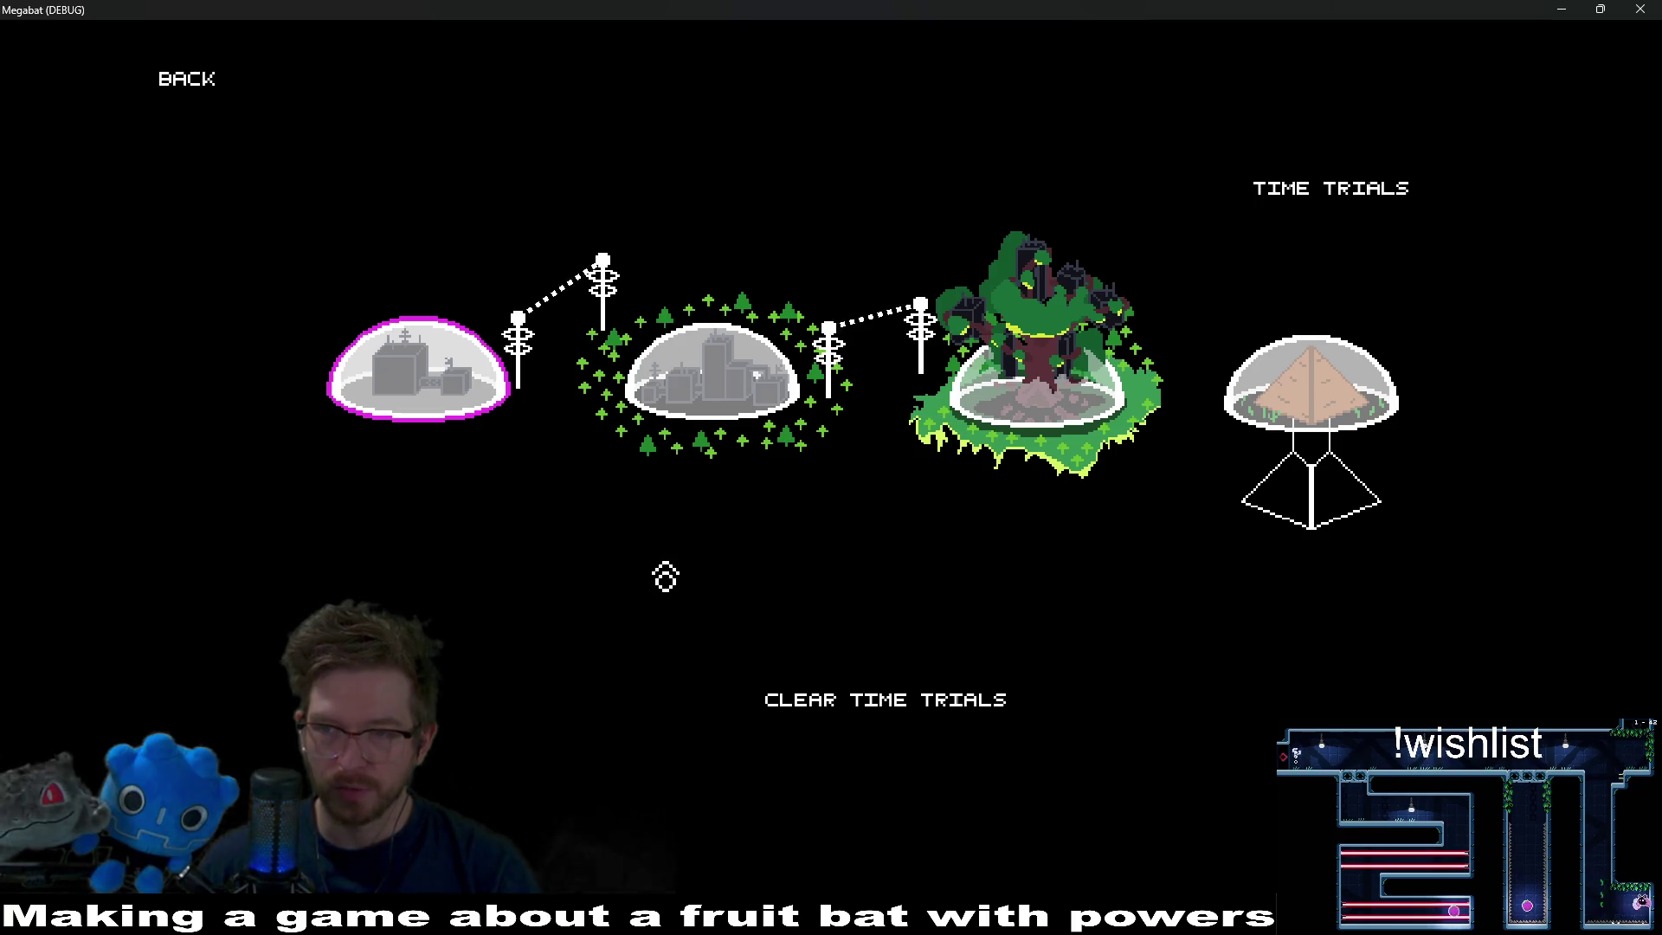
pyautogui.press('Right')
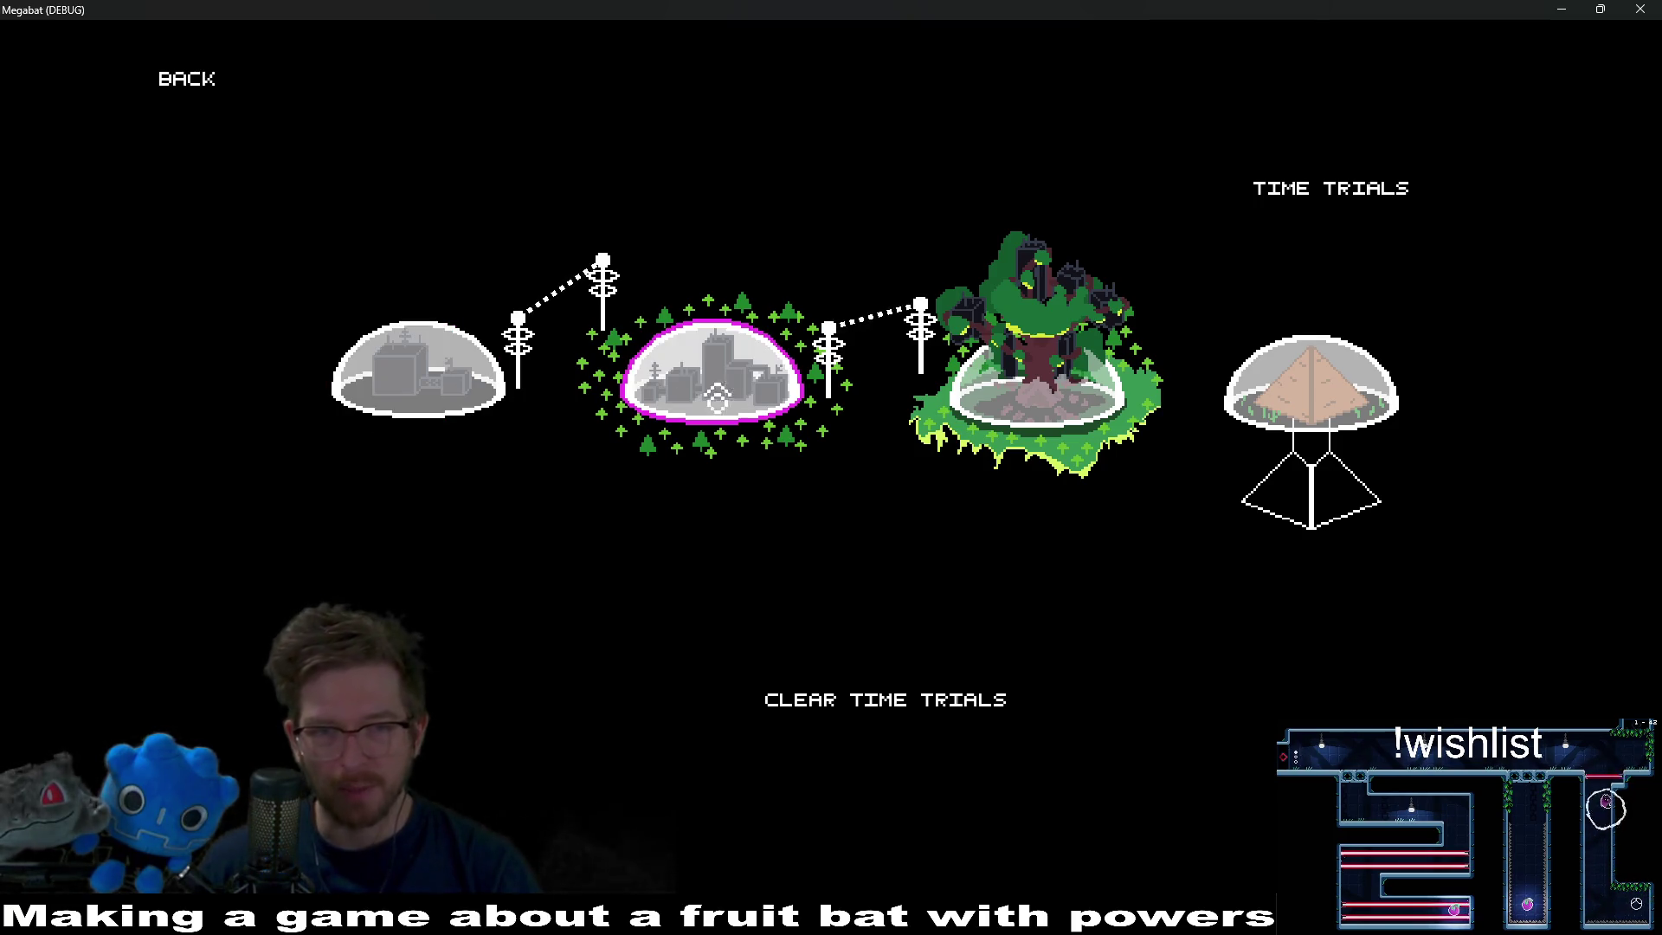
pyautogui.press('Left')
pyautogui.press('Return')
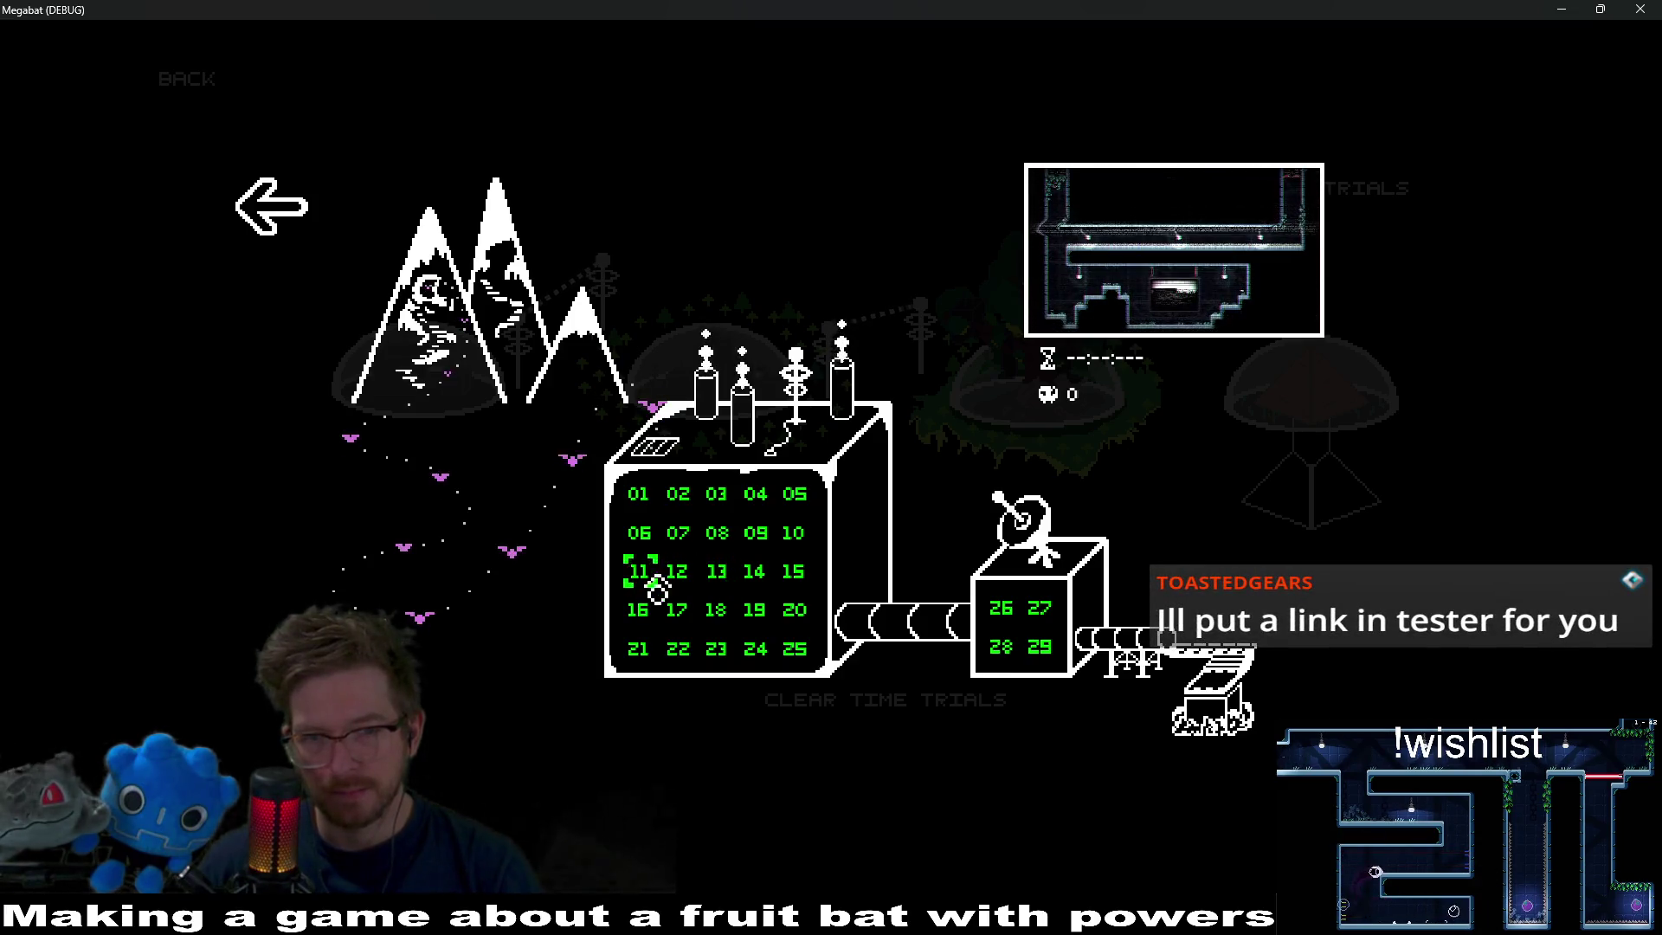
# Start level 10 and climb the bat around the vine block and up the right shaft.
pyautogui.click(792, 534)
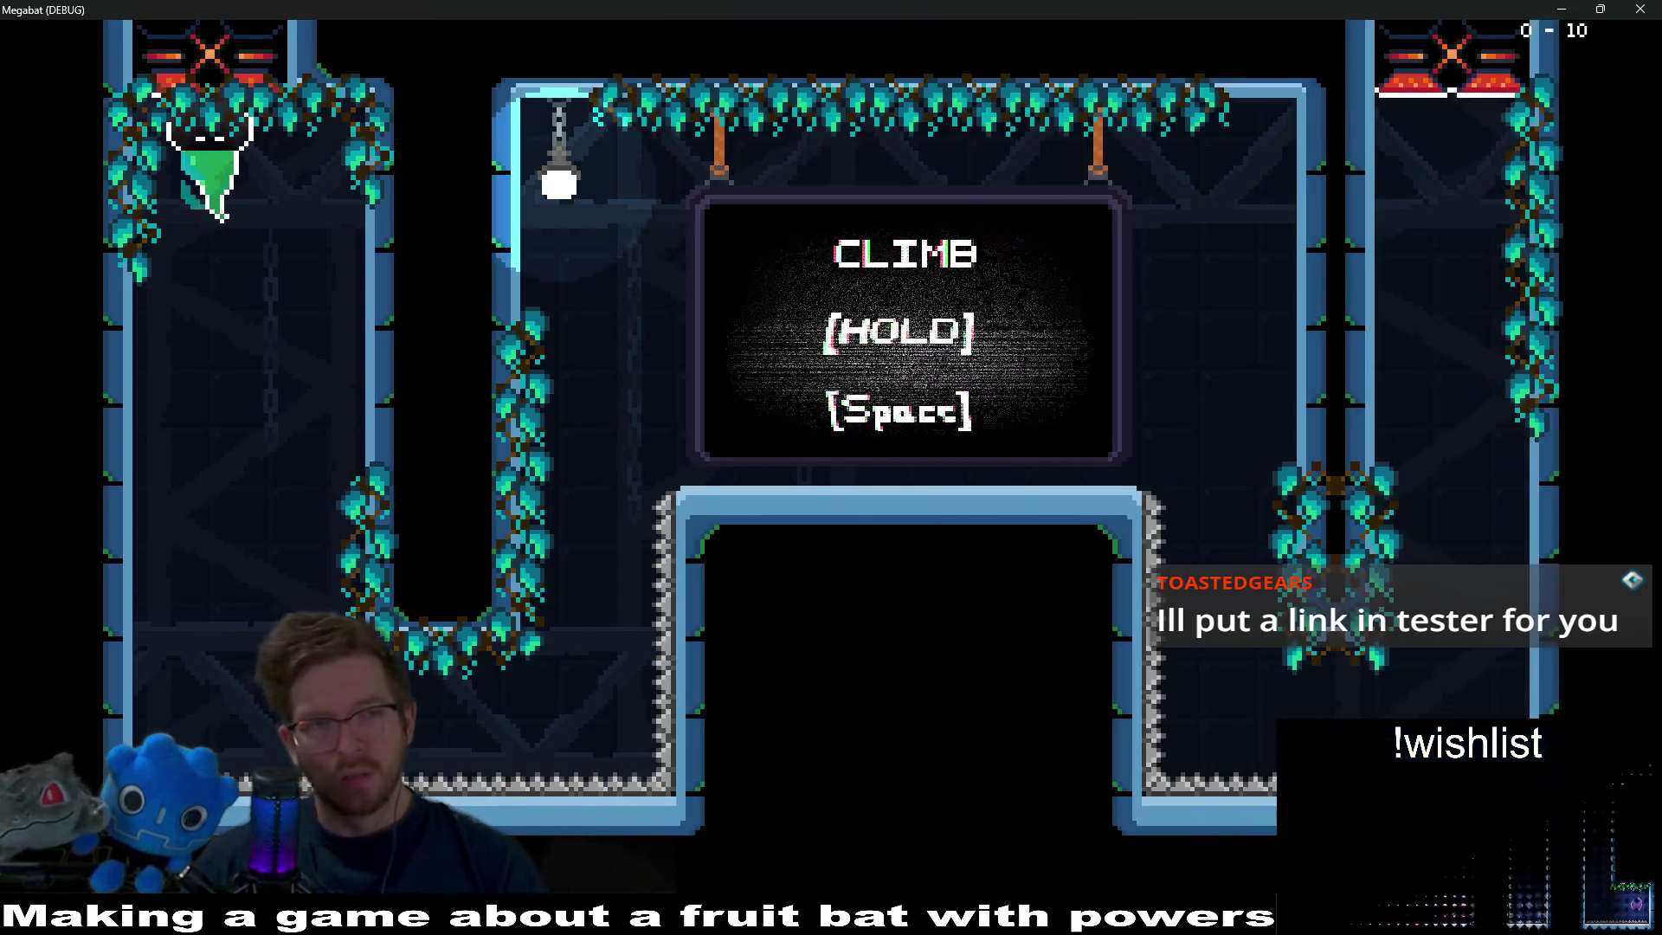
pyautogui.press('Right')
pyautogui.press('space')
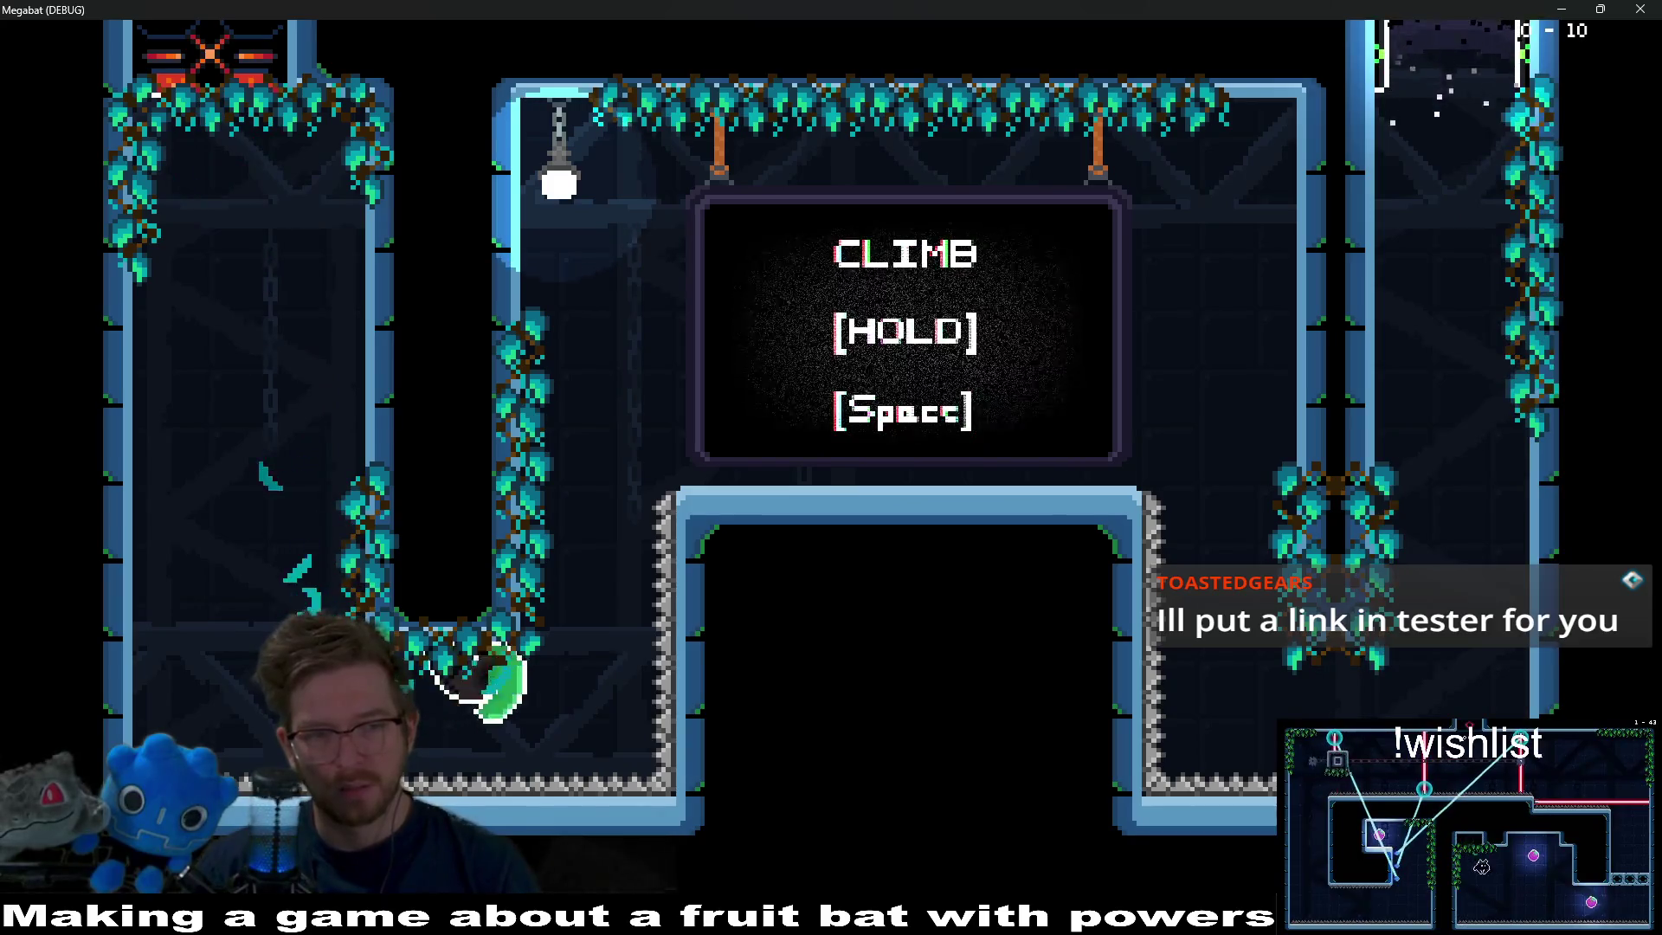
pyautogui.press('Right')
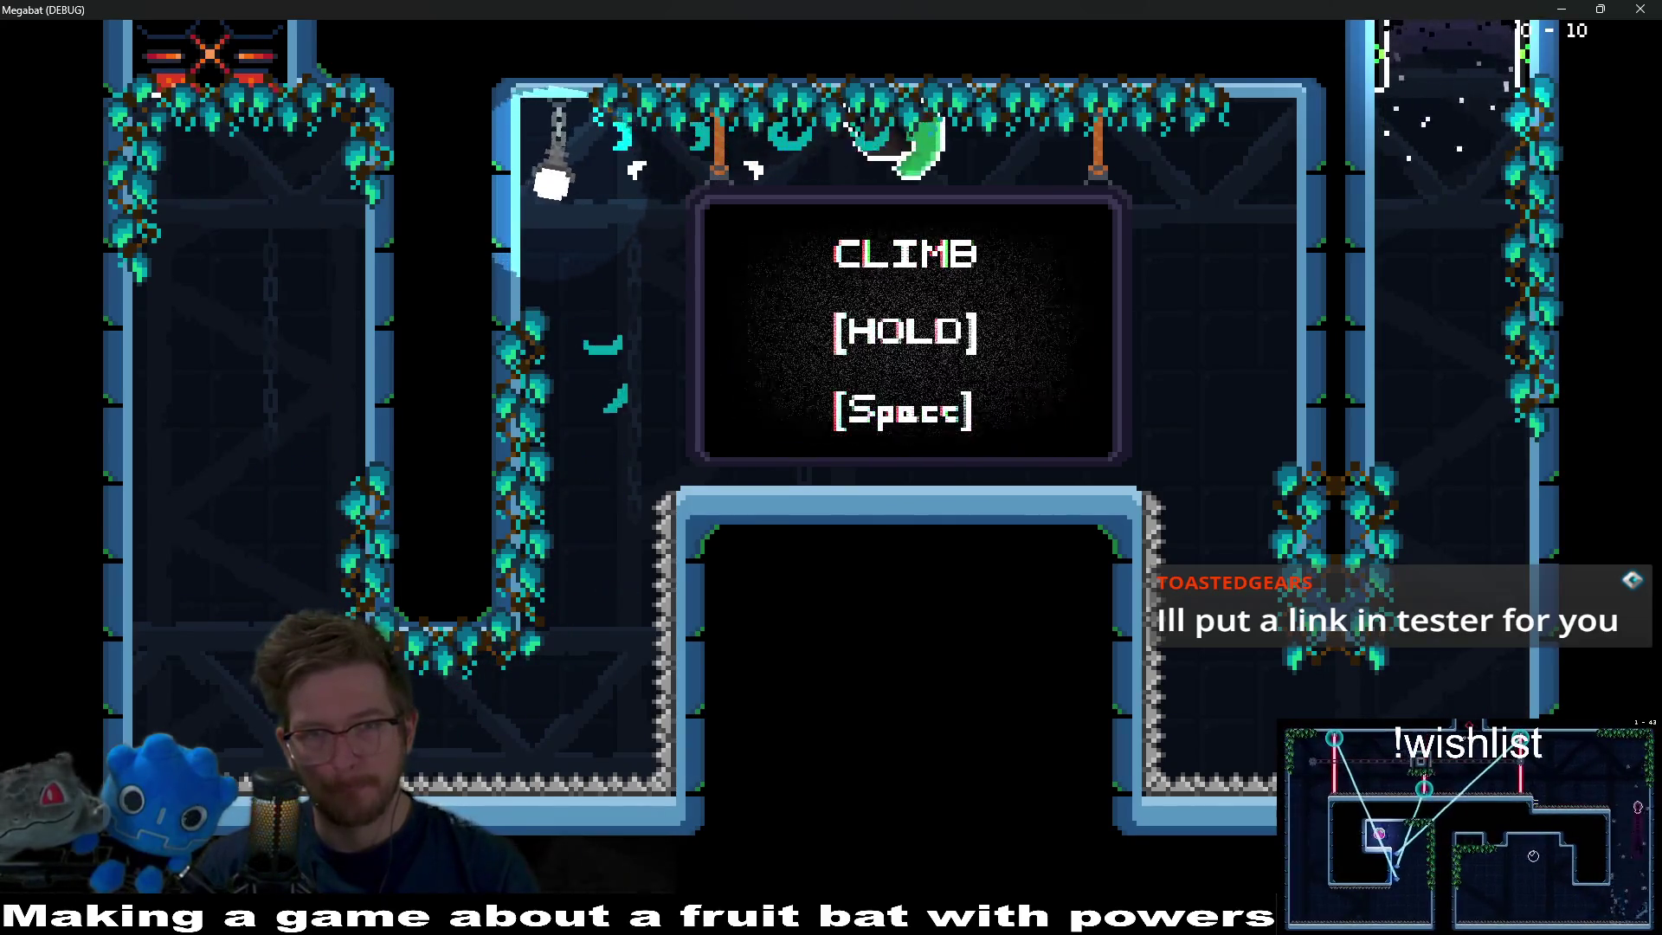
pyautogui.press('Right')
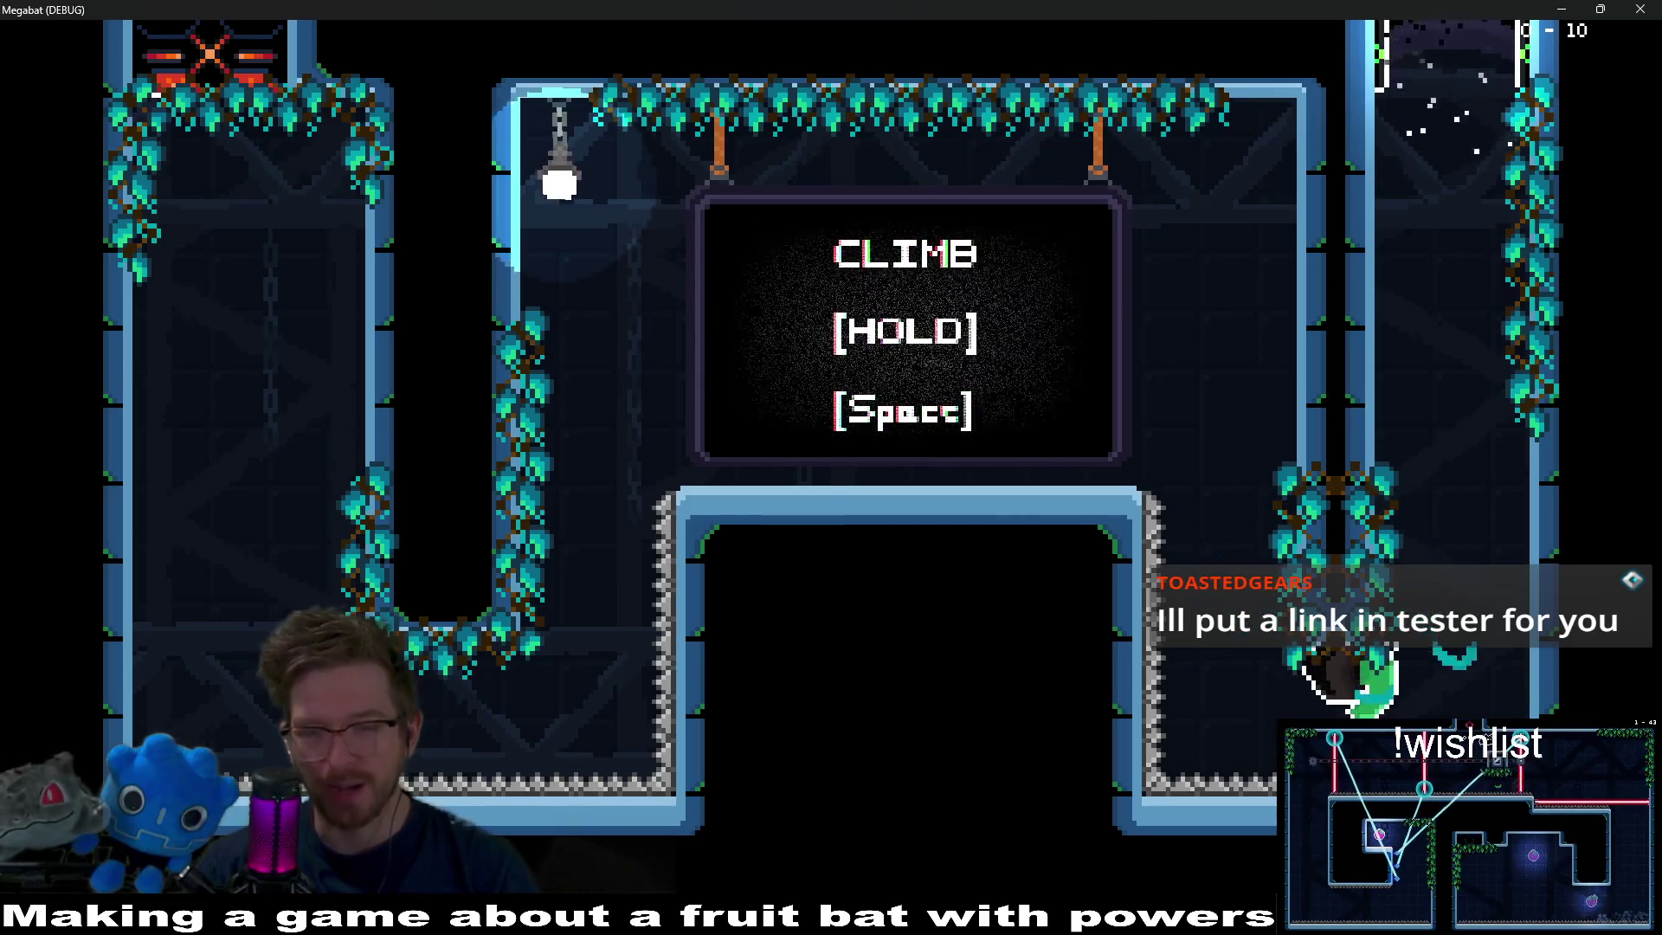
pyautogui.press('Left')
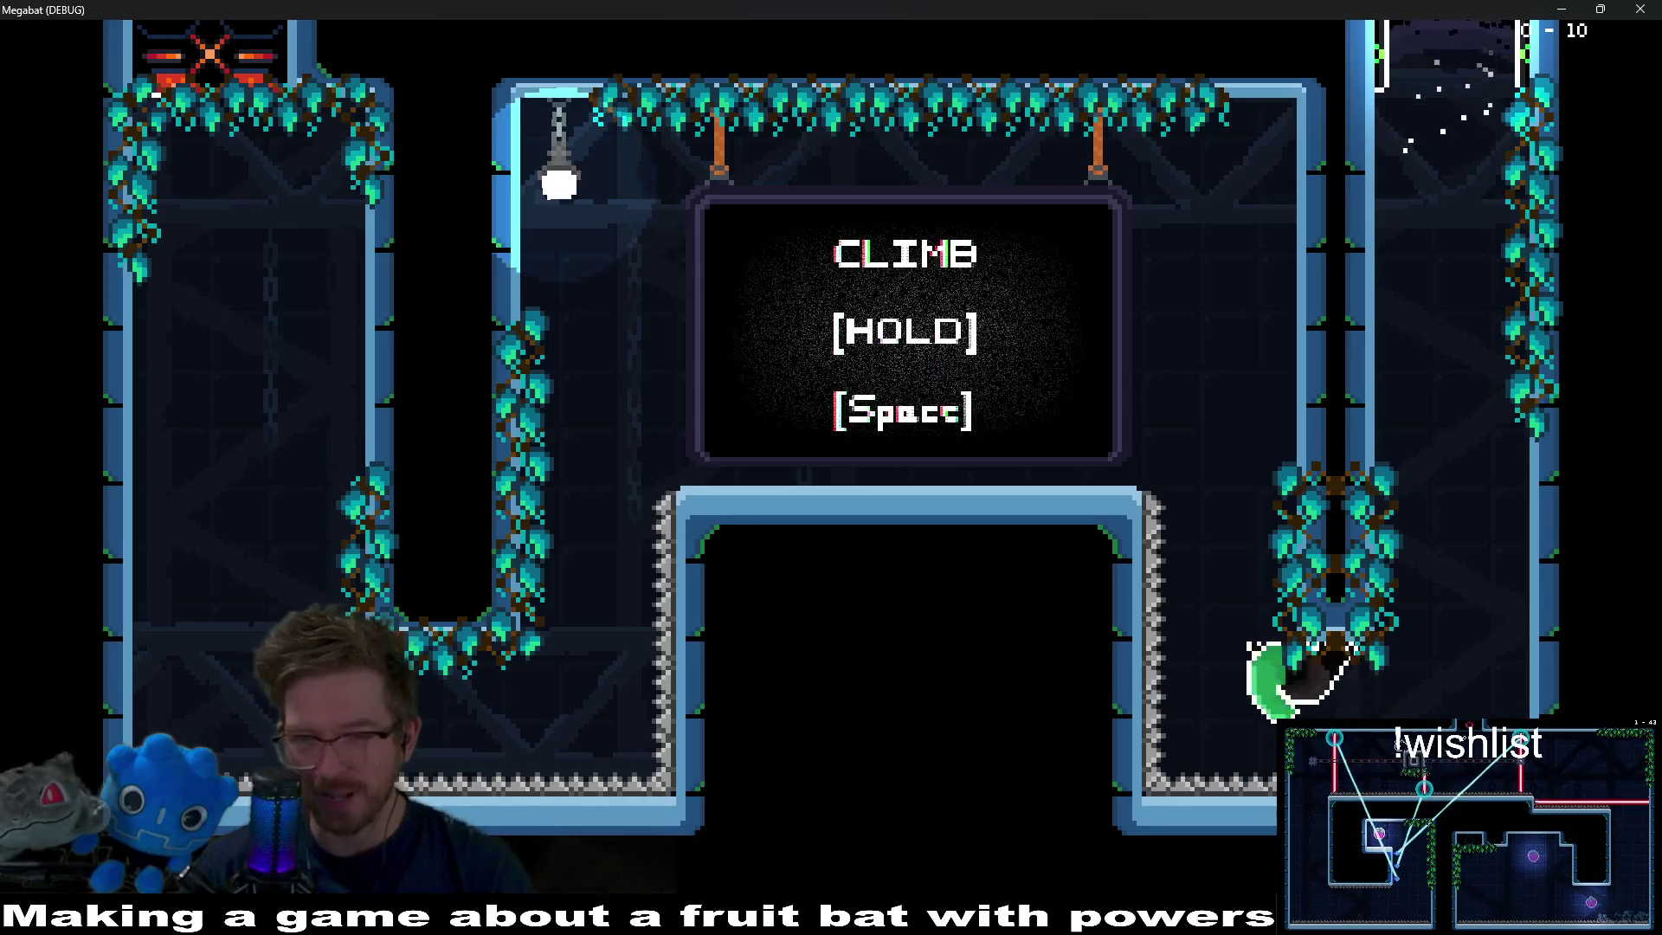
pyautogui.press('Left')
pyautogui.press('Right')
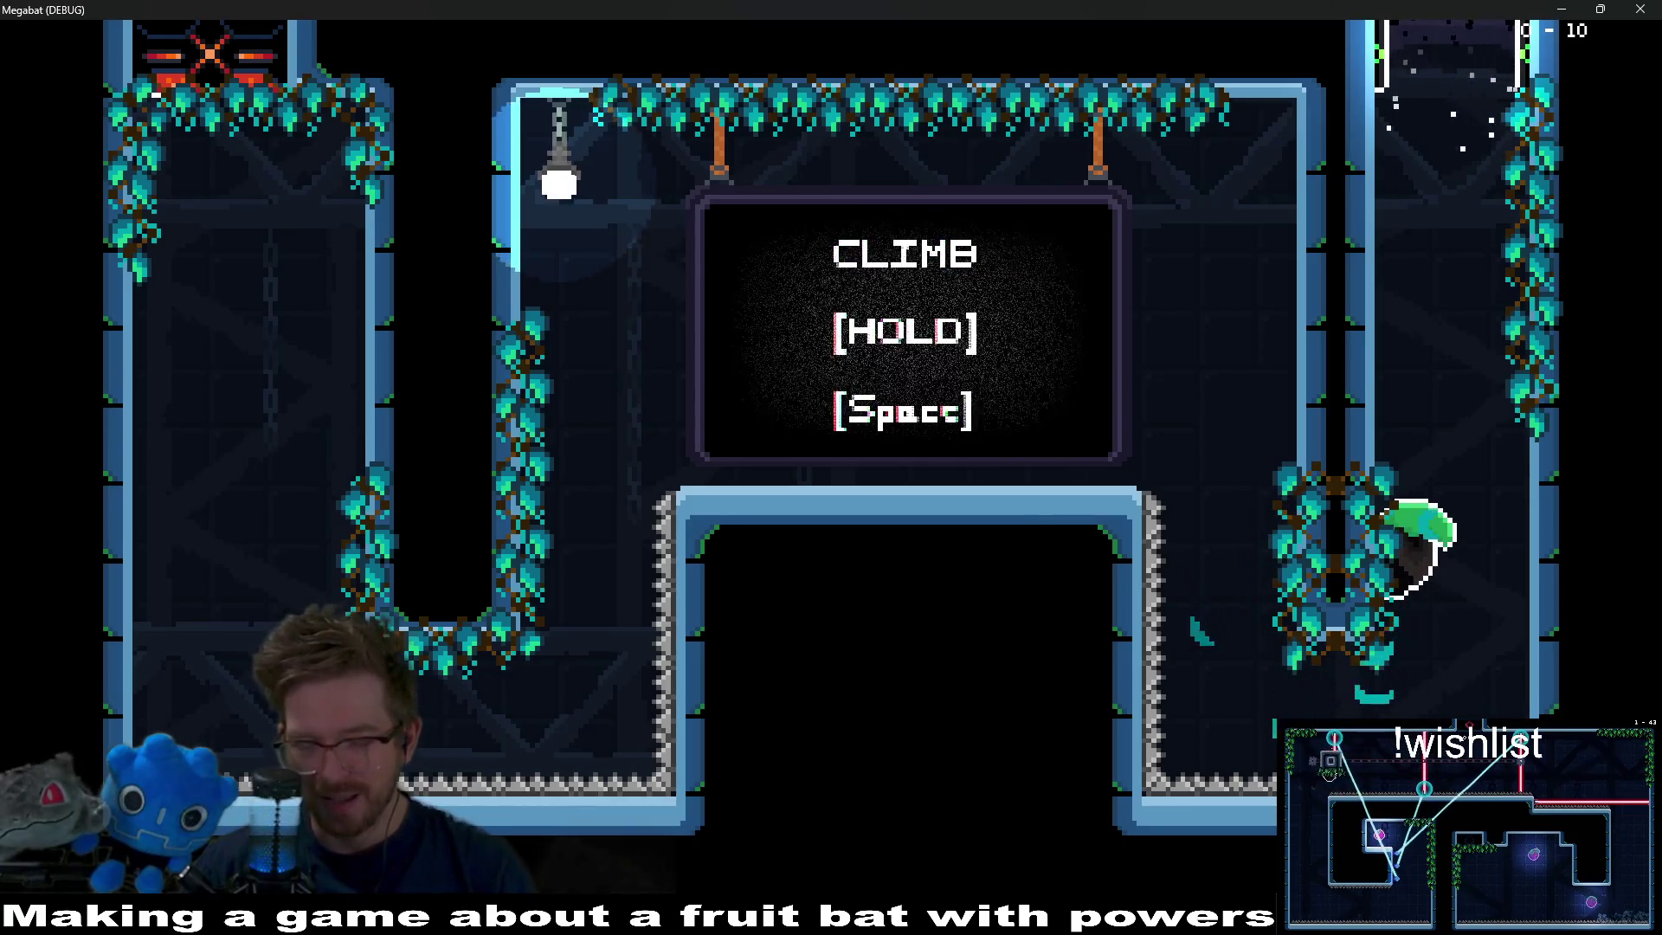
pyautogui.press('Down')
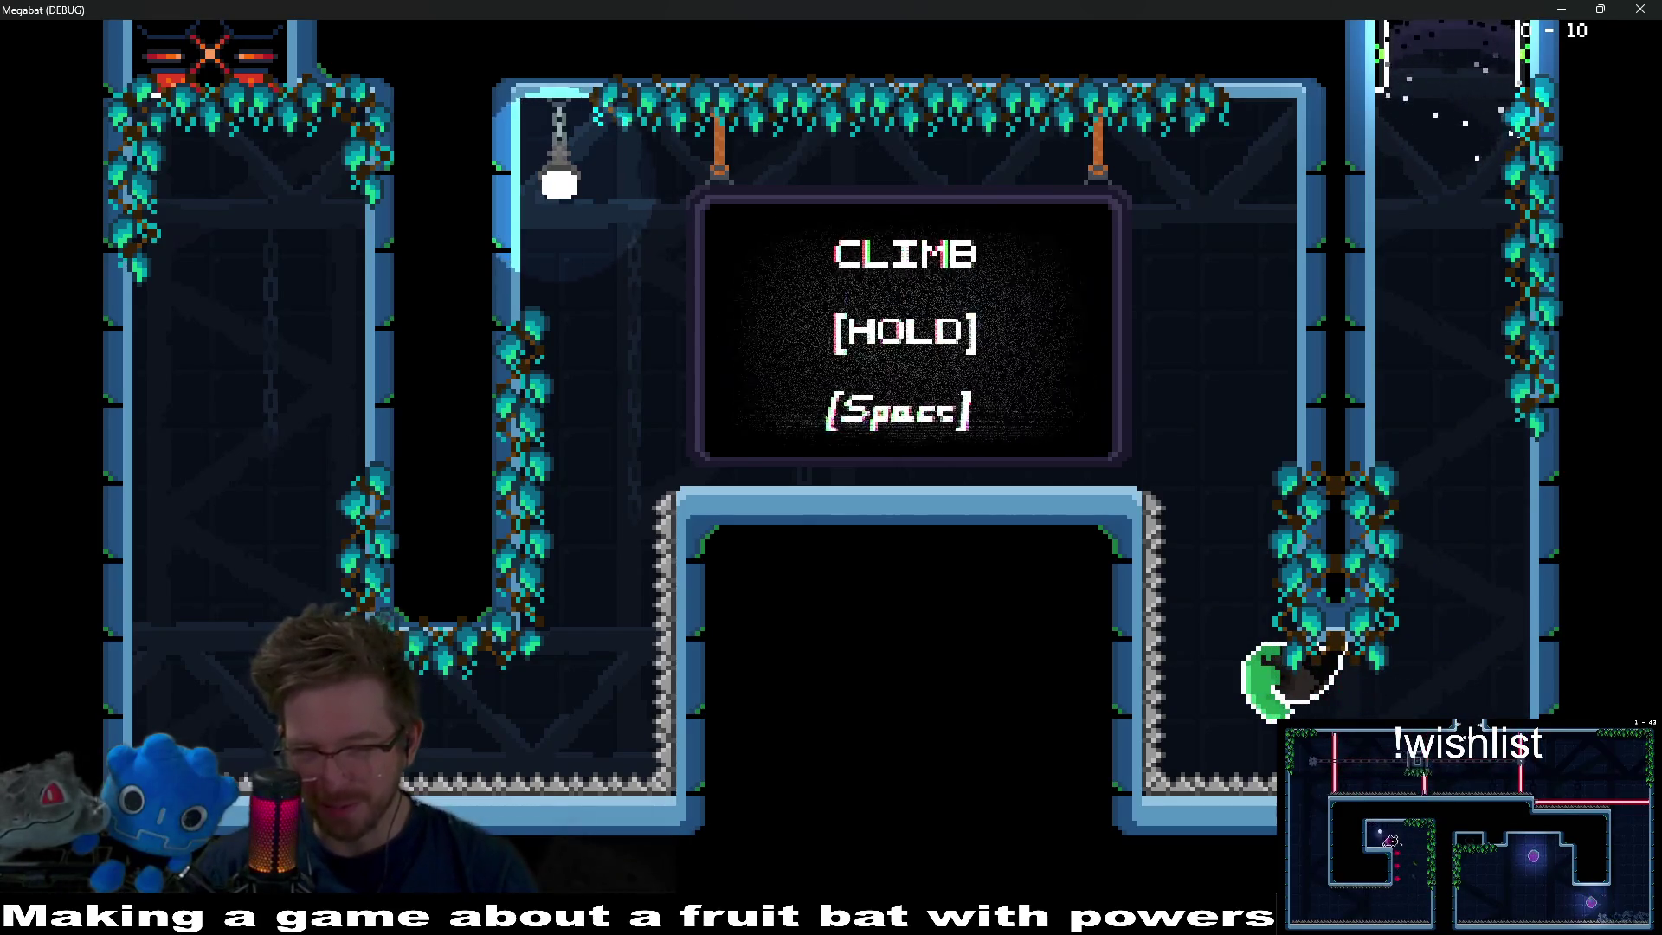
pyautogui.press('Up')
pyautogui.press('Right')
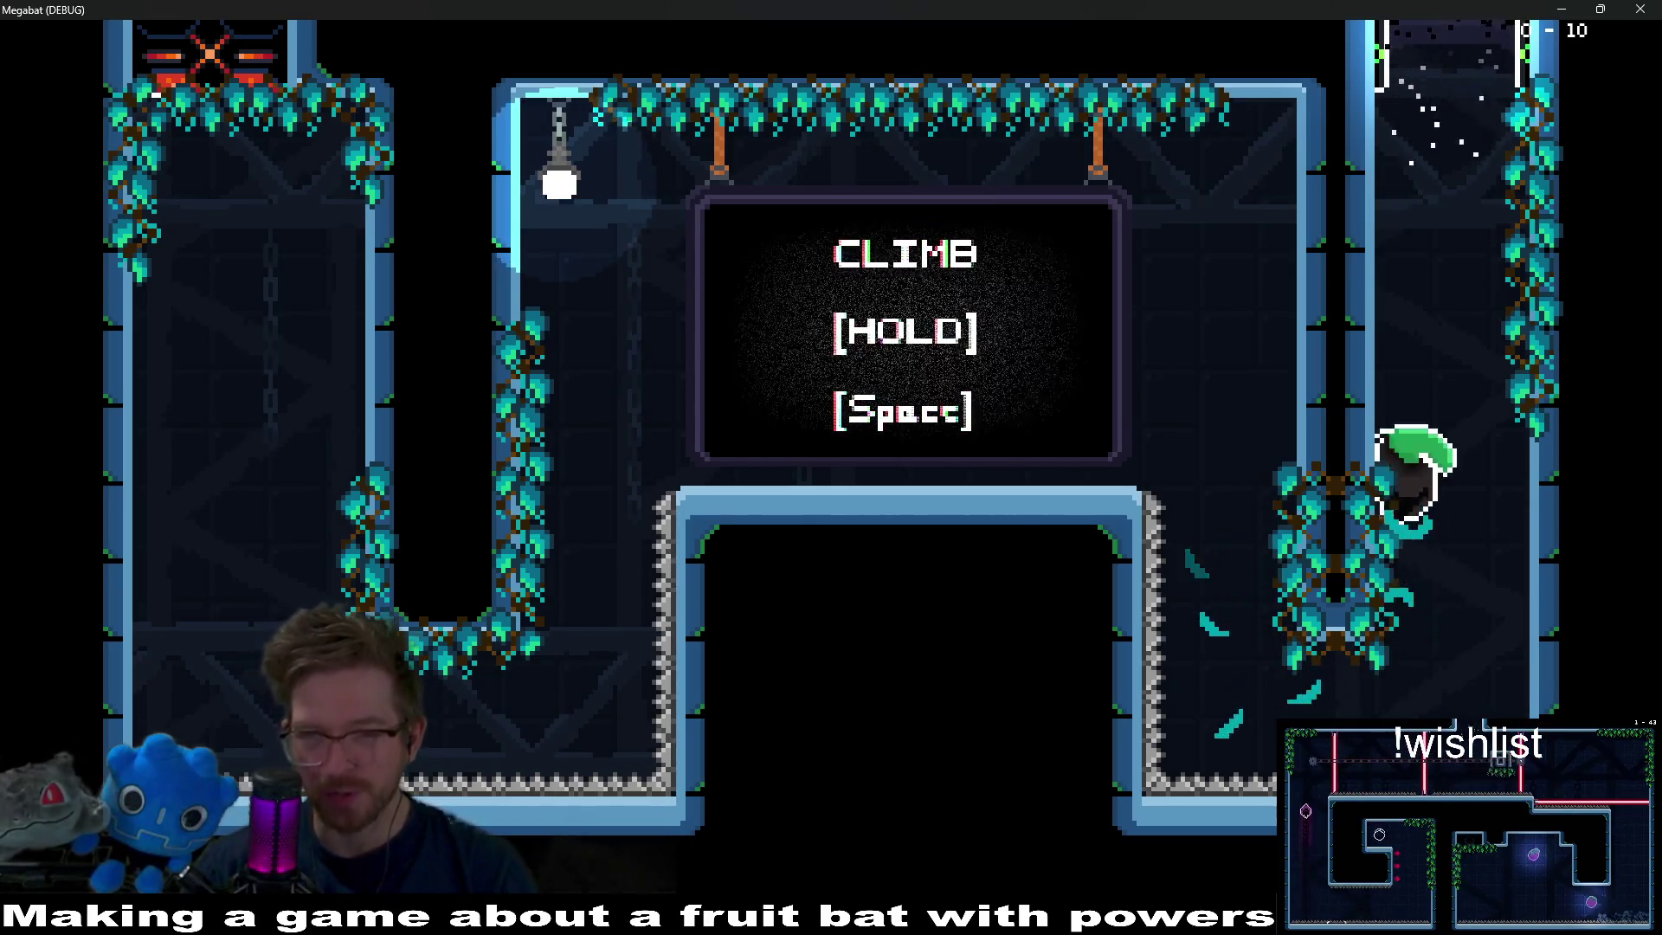
pyautogui.press('Up')
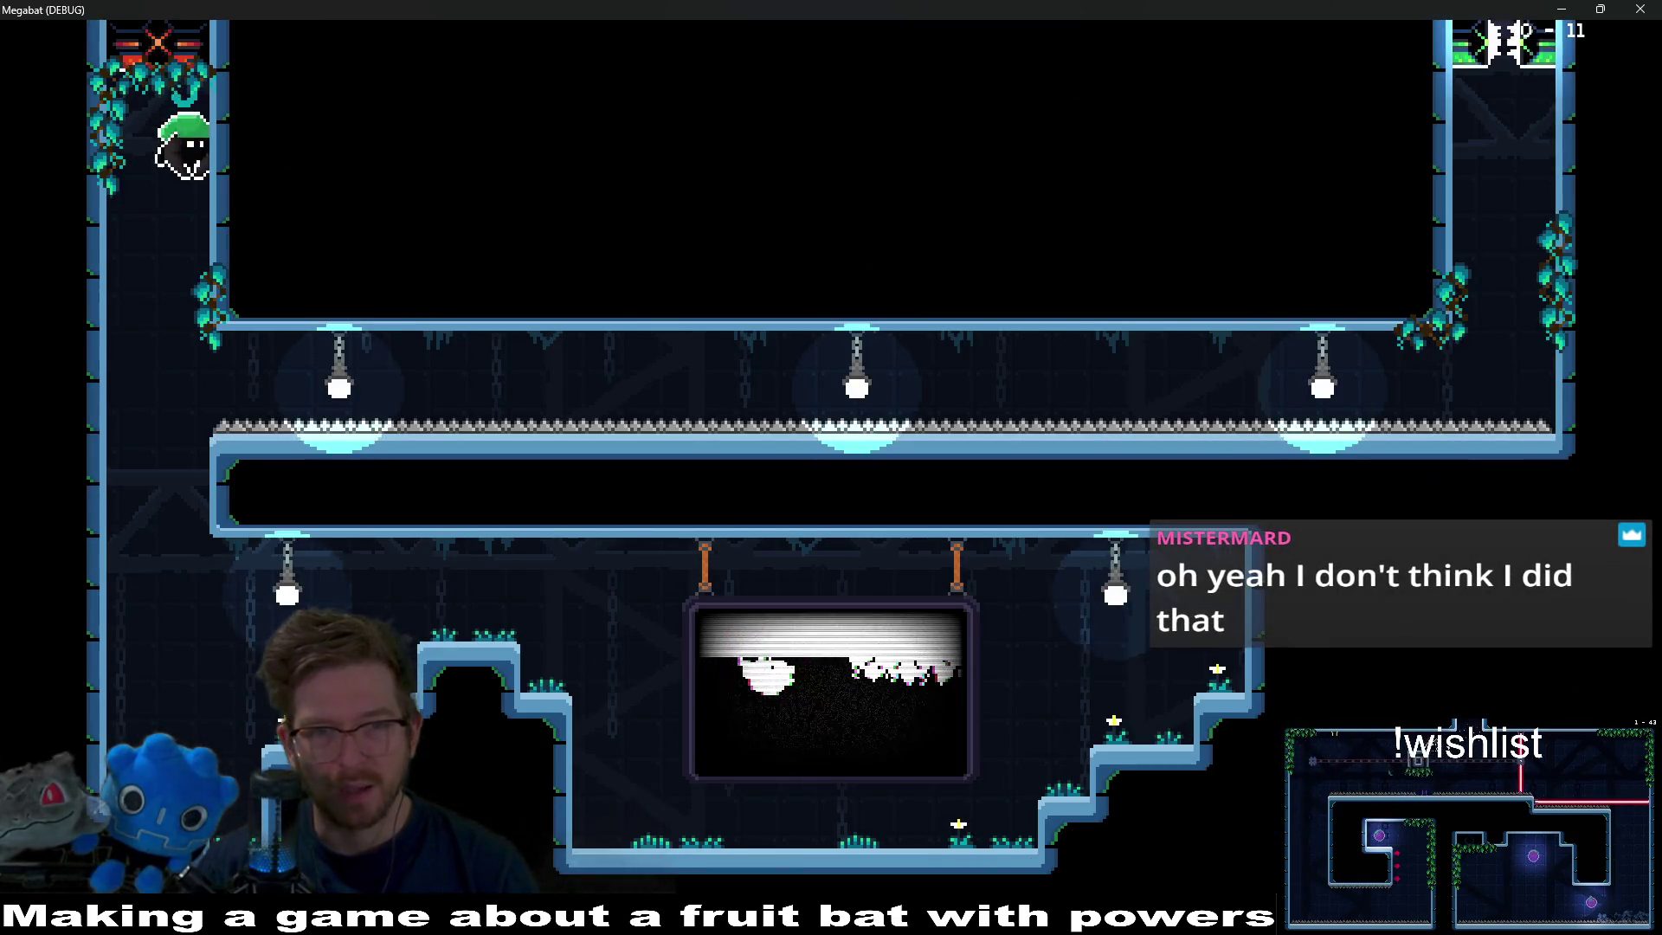
# Fly the bat back and forth along the spike-lined corridor and into the right shaft.
pyautogui.press('Right')
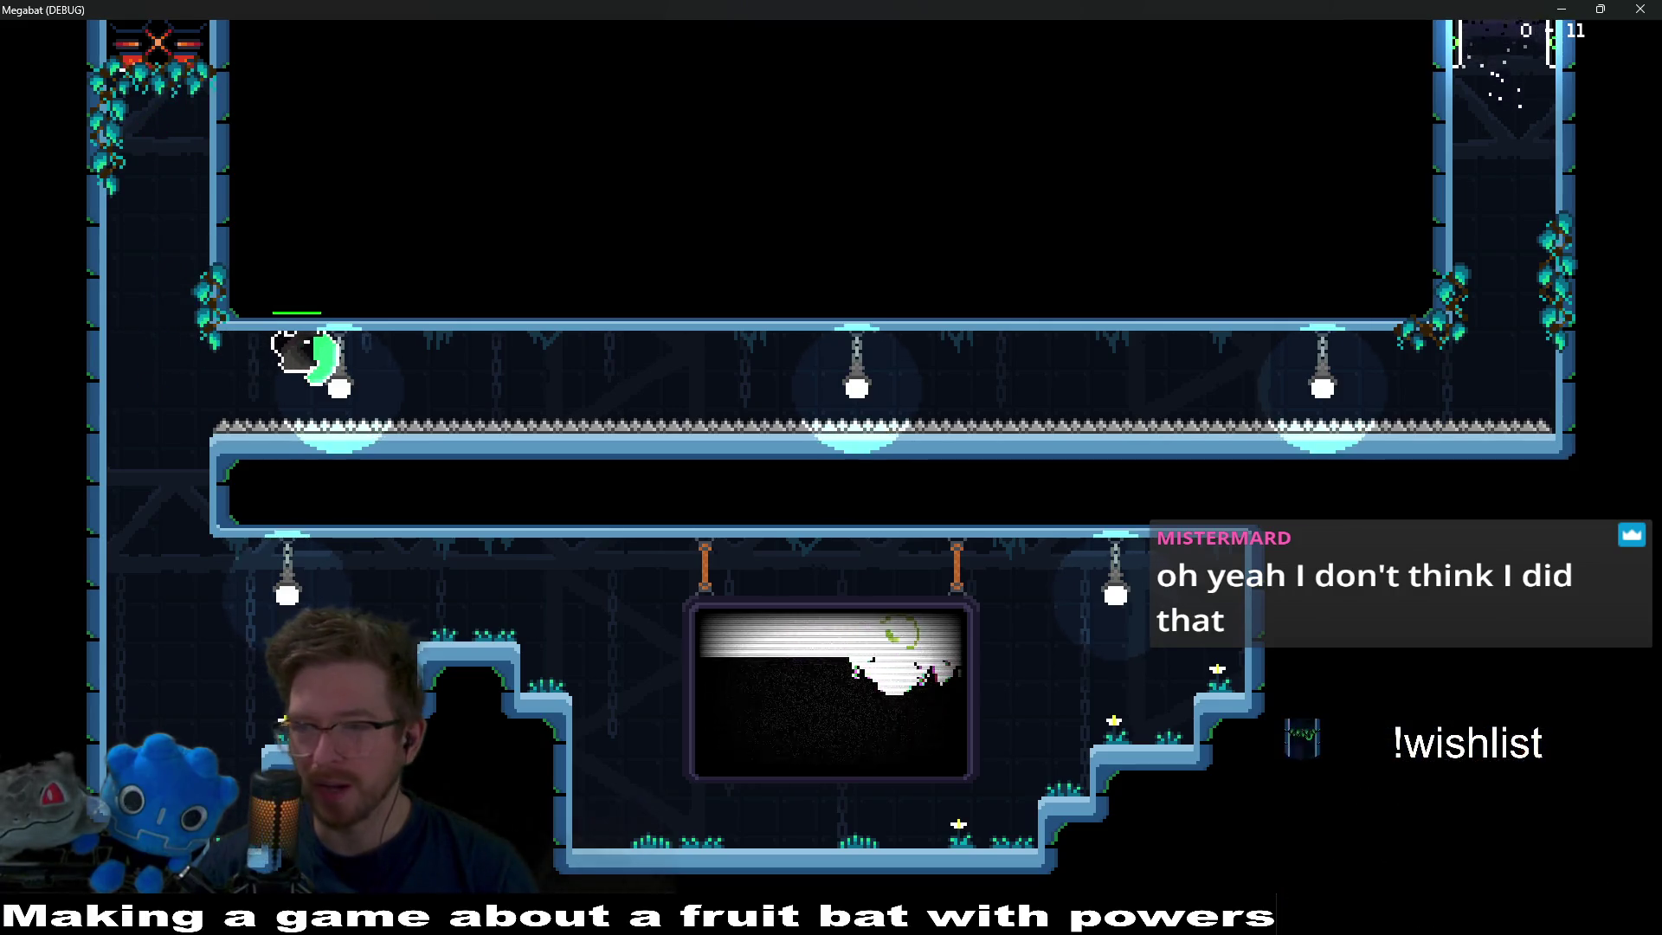
pyautogui.press('Right')
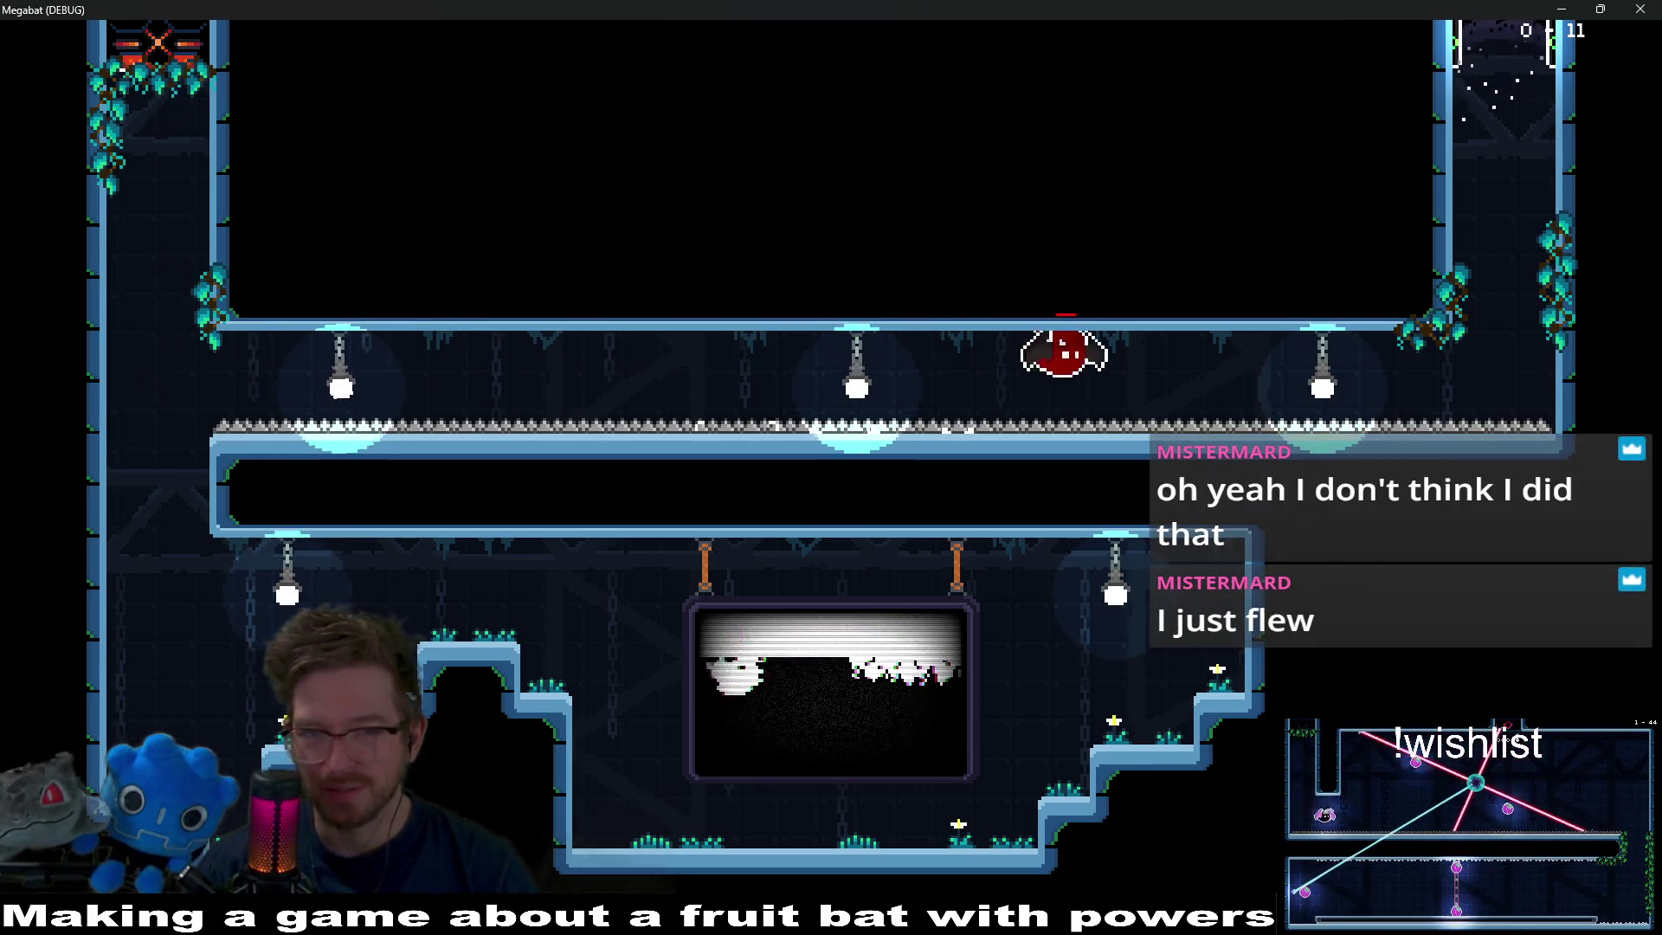
pyautogui.press('Right')
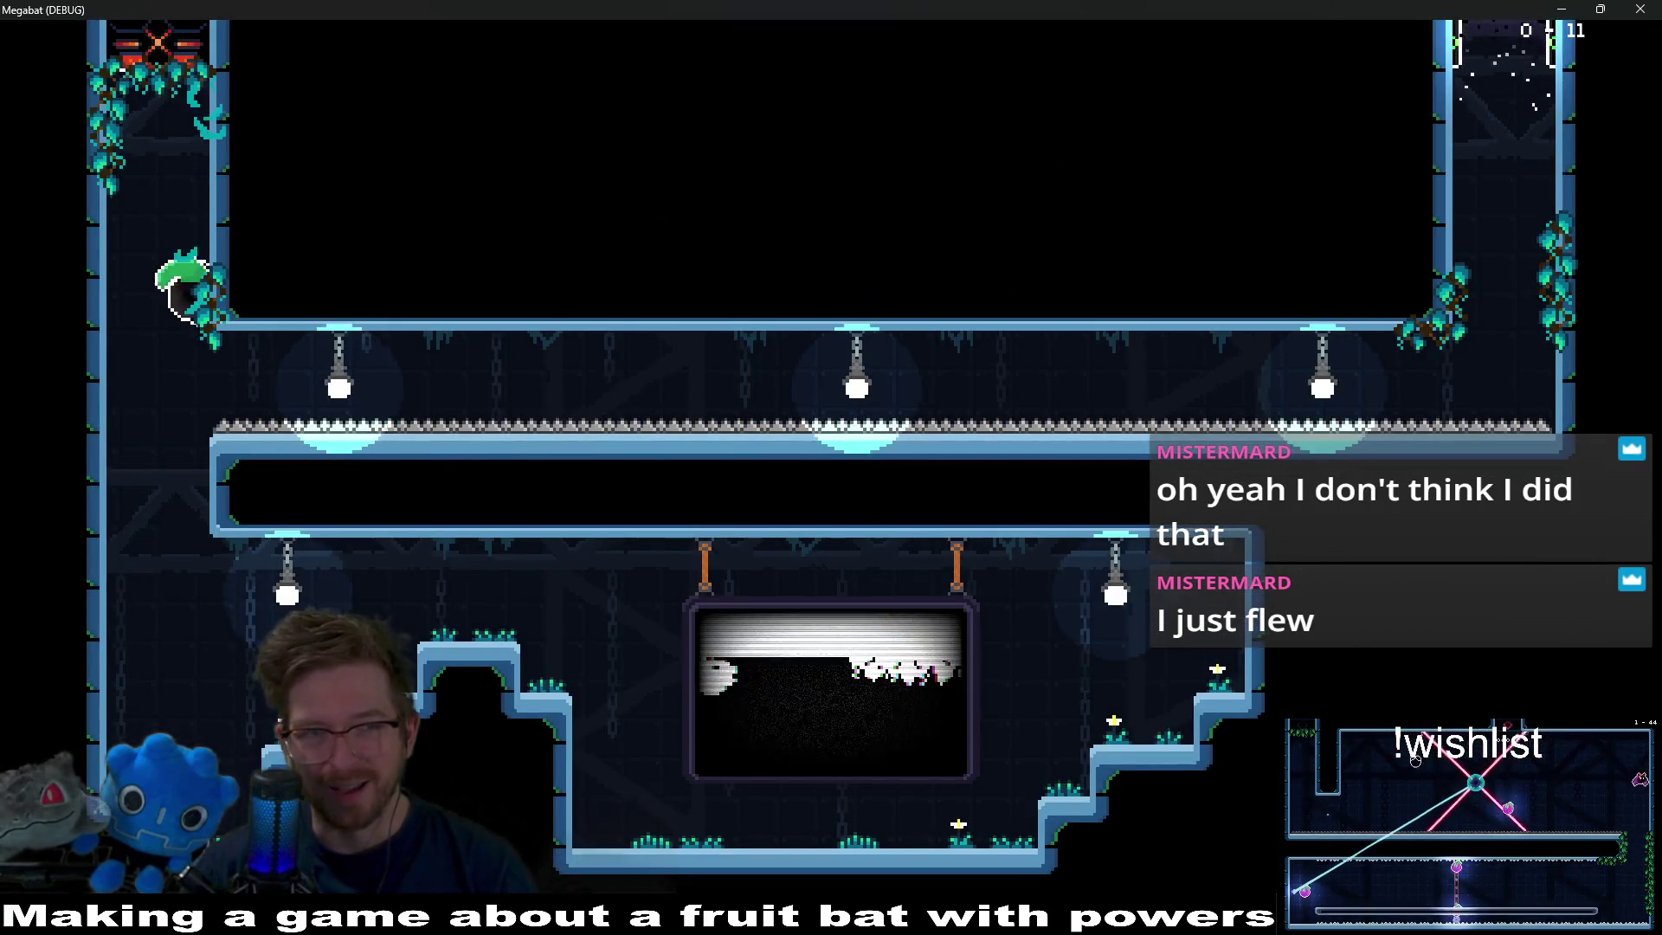
pyautogui.press('Right')
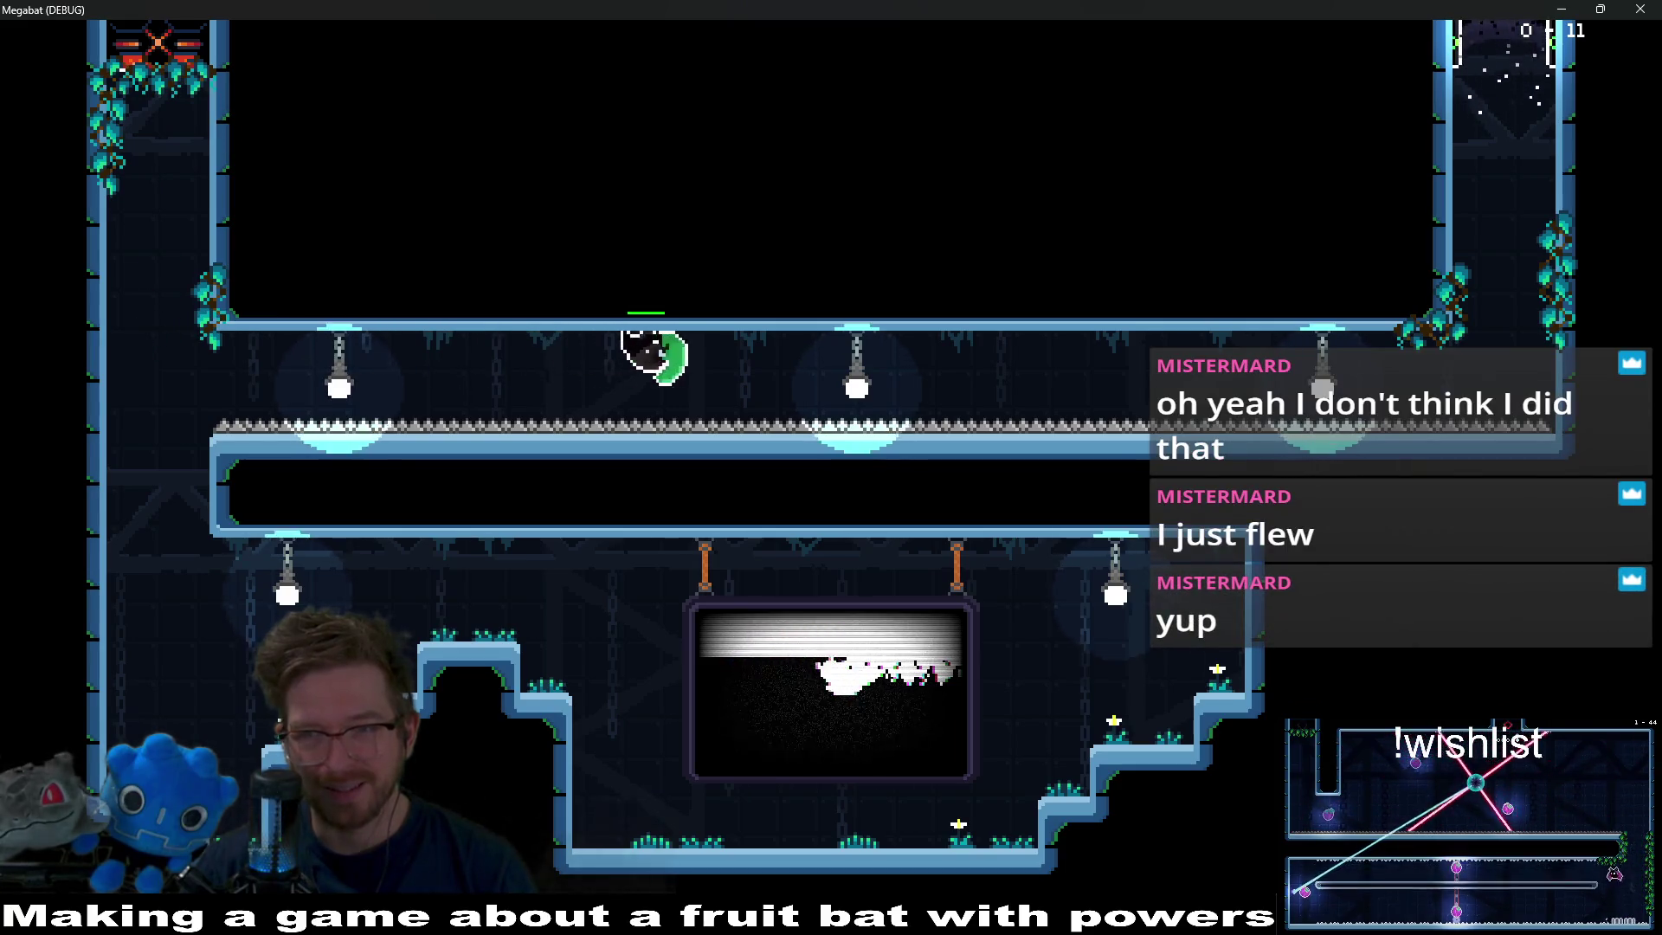
pyautogui.press('Right')
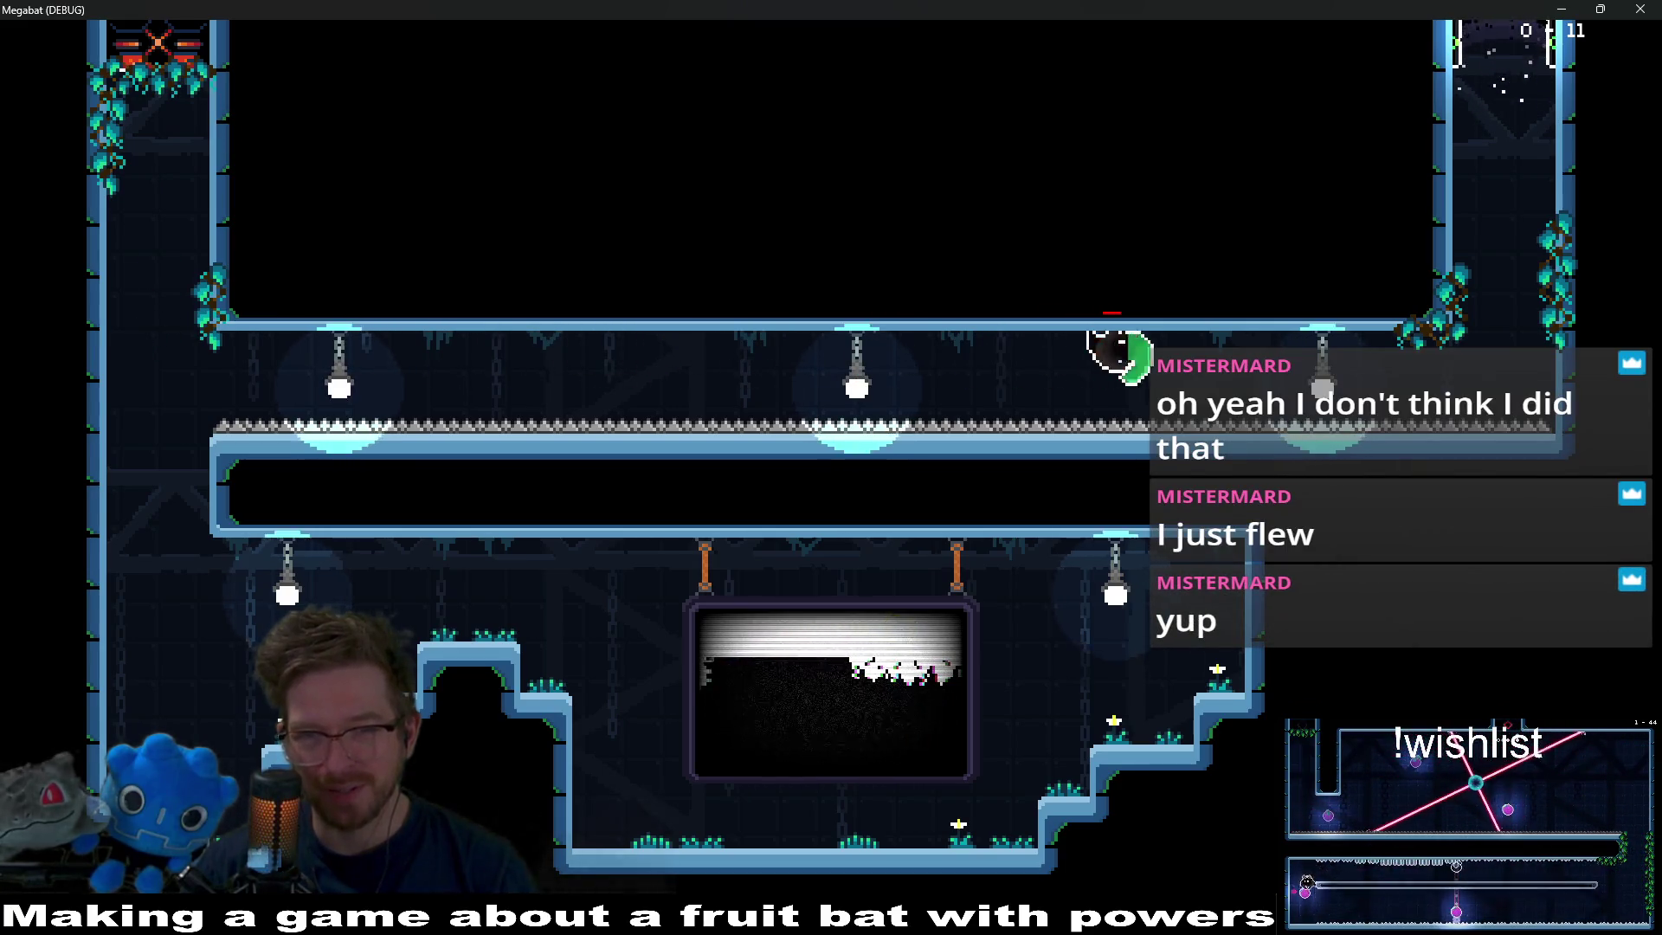
pyautogui.press('Up')
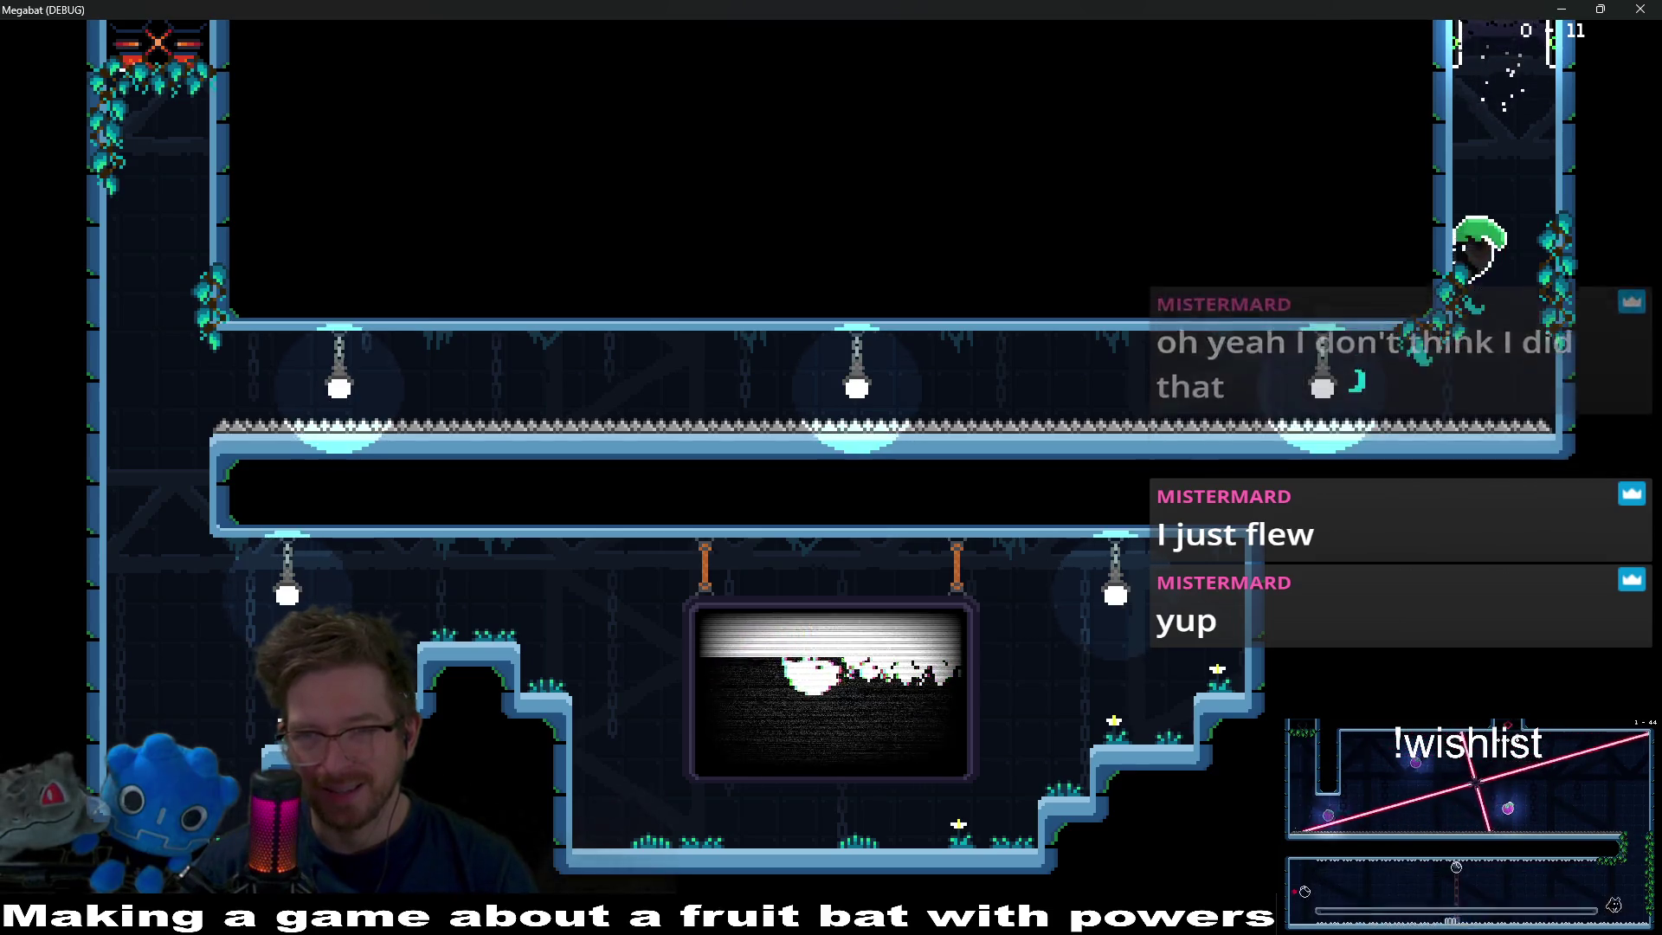
pyautogui.press('Left')
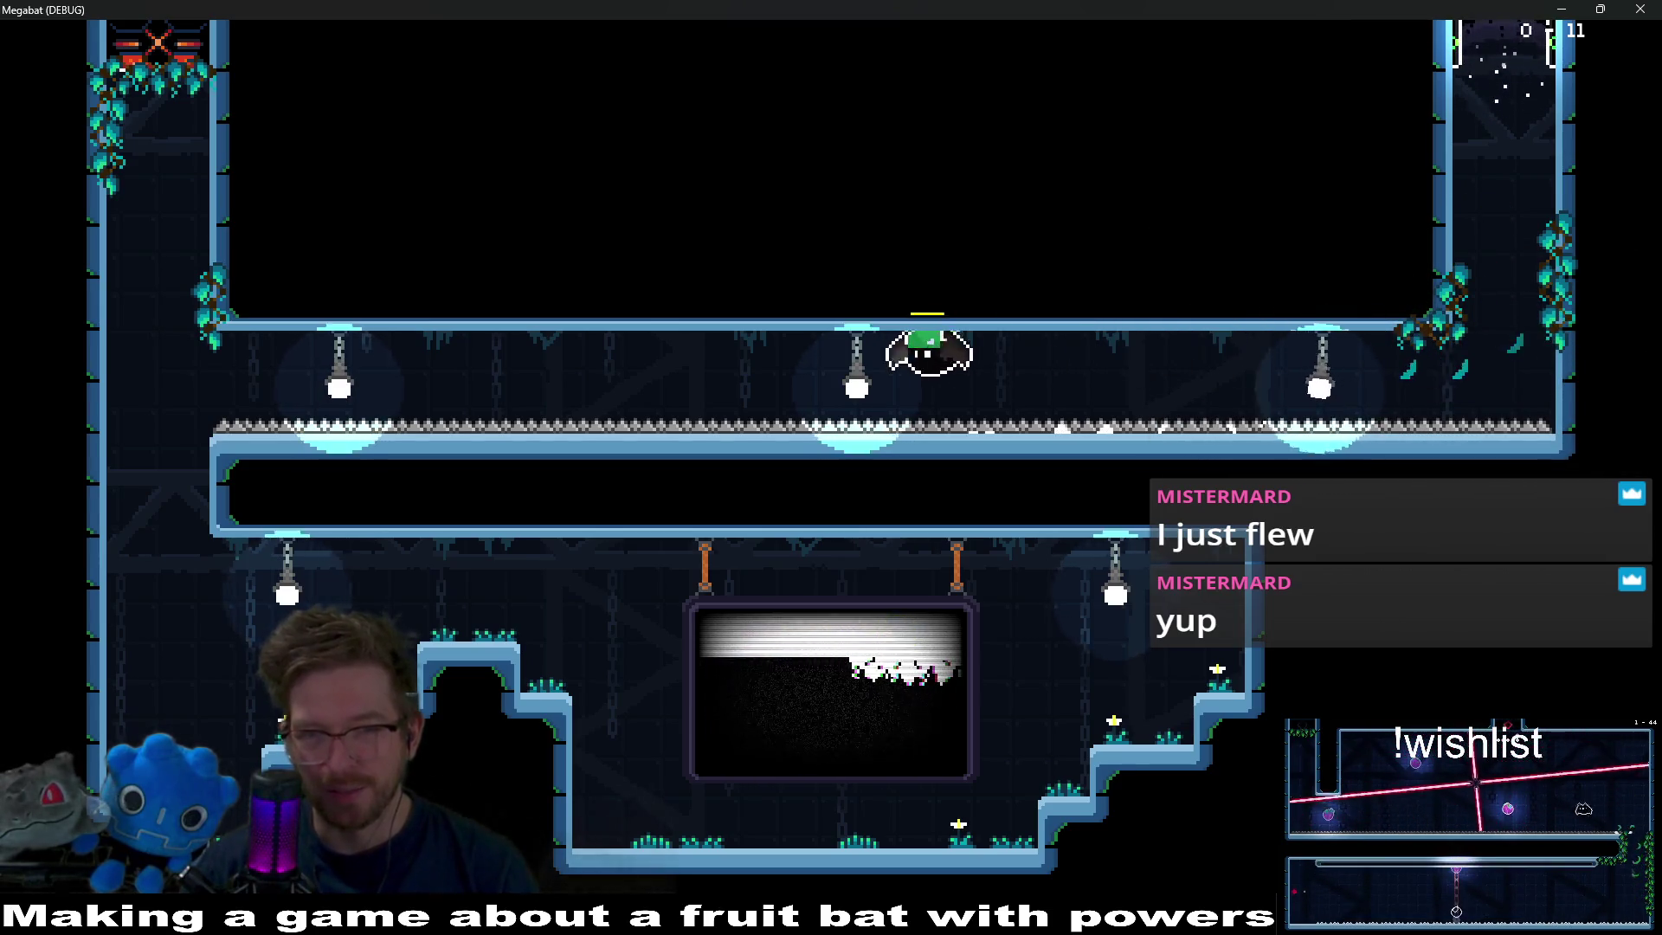
pyautogui.press('Left')
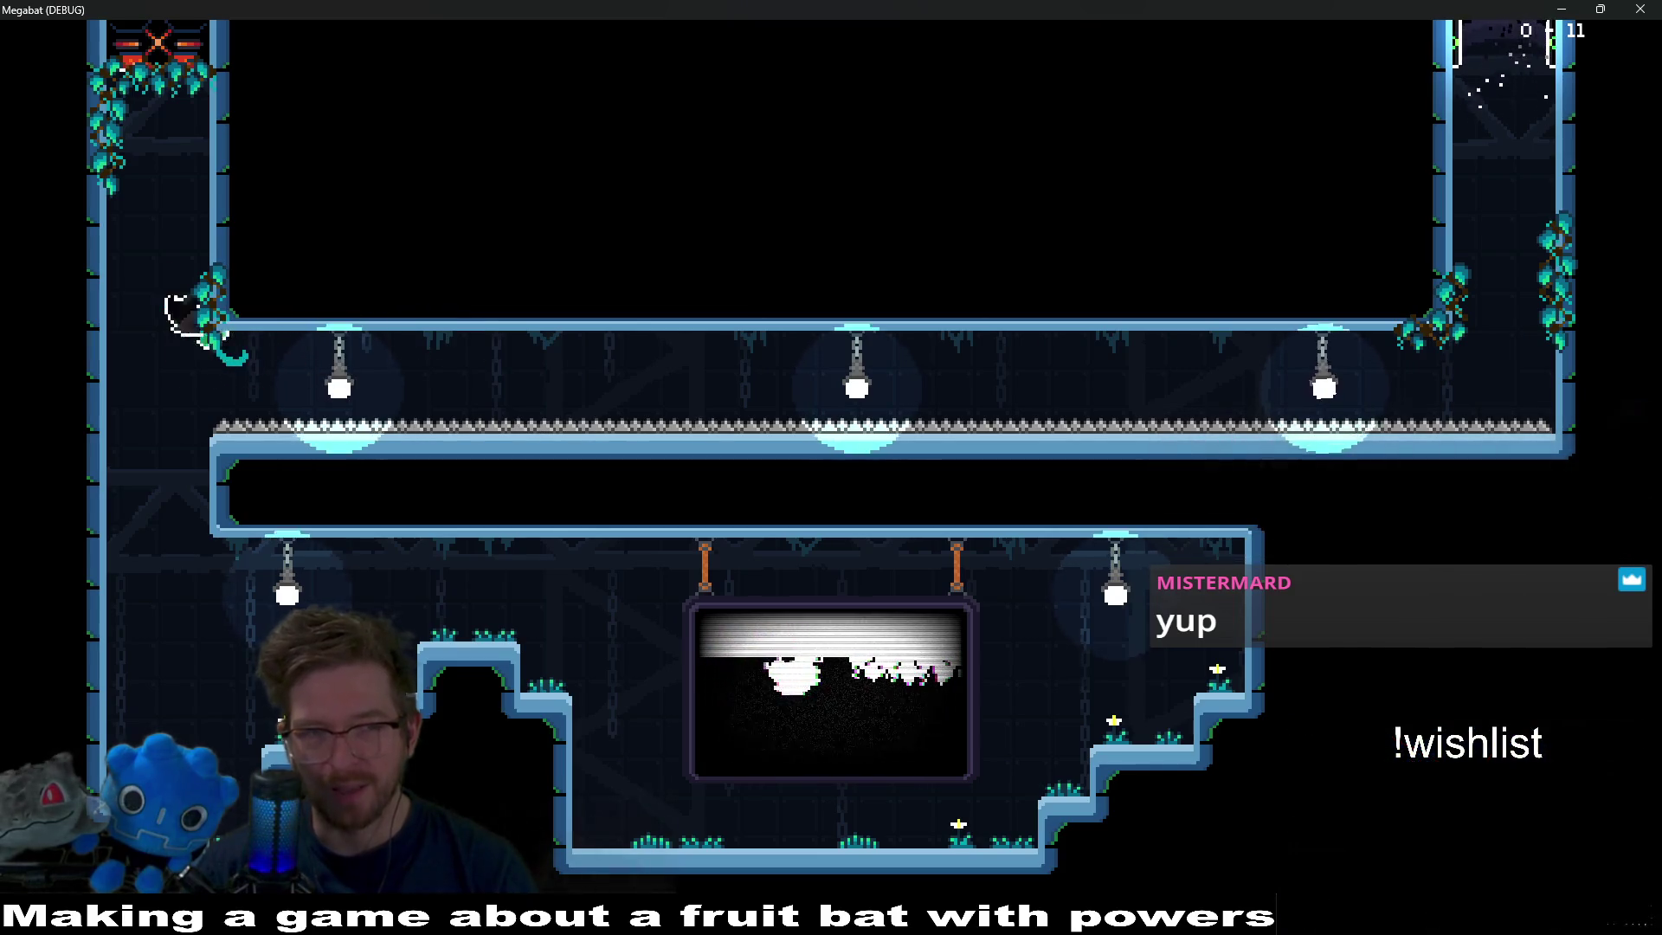
pyautogui.press('Right')
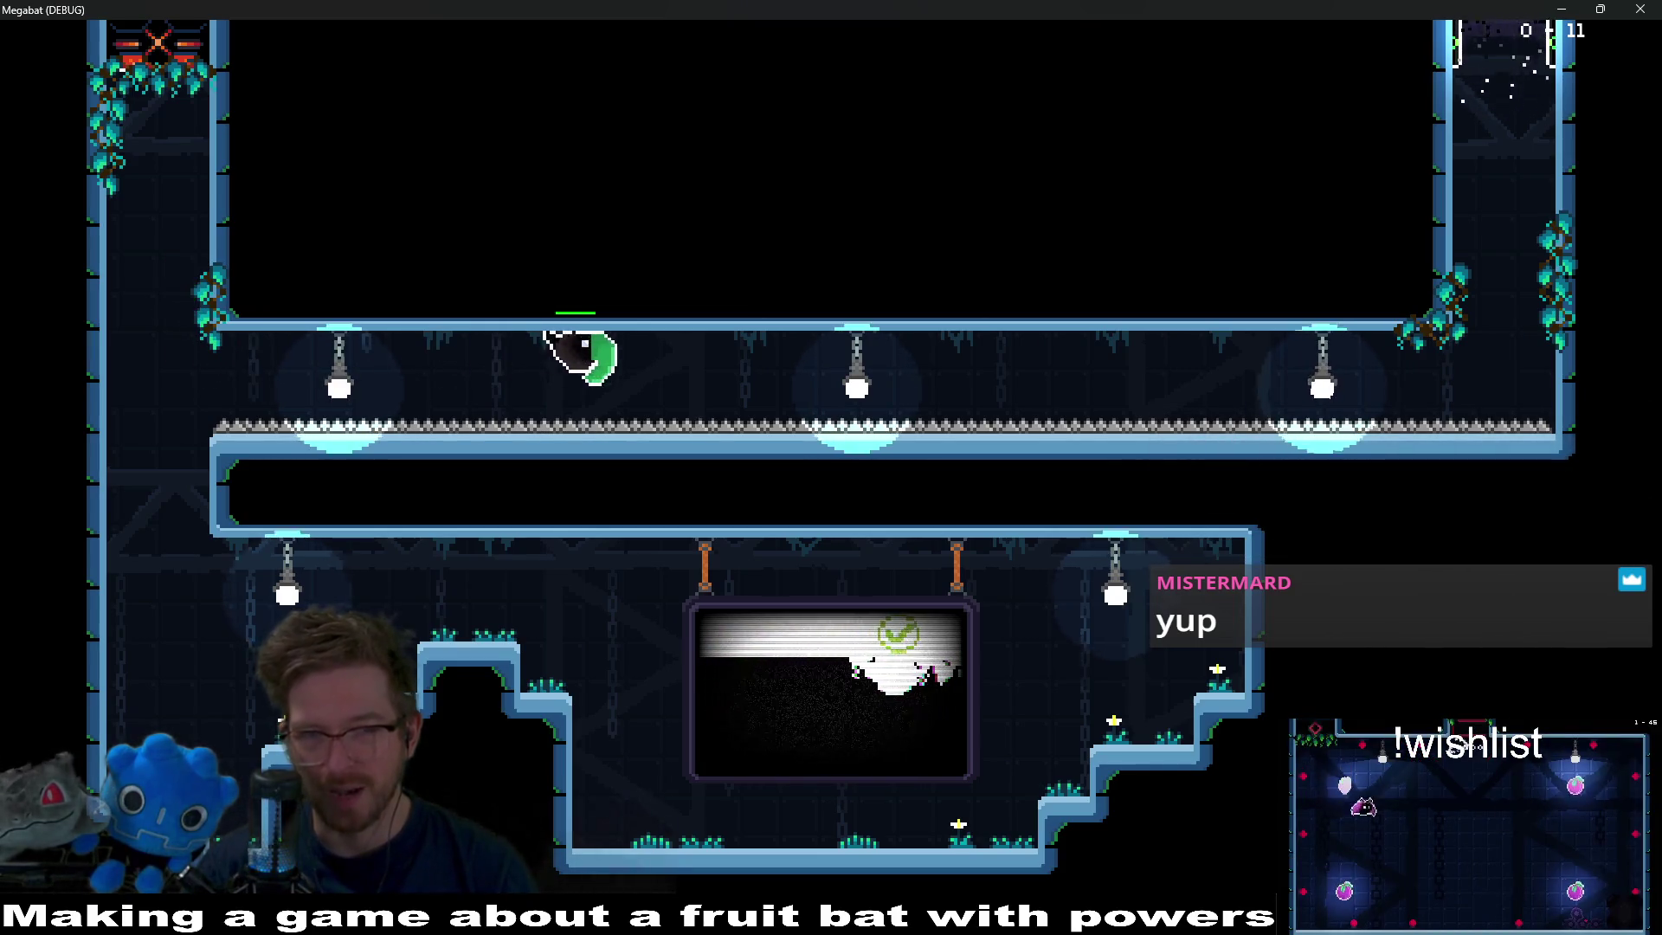
pyautogui.press('Right')
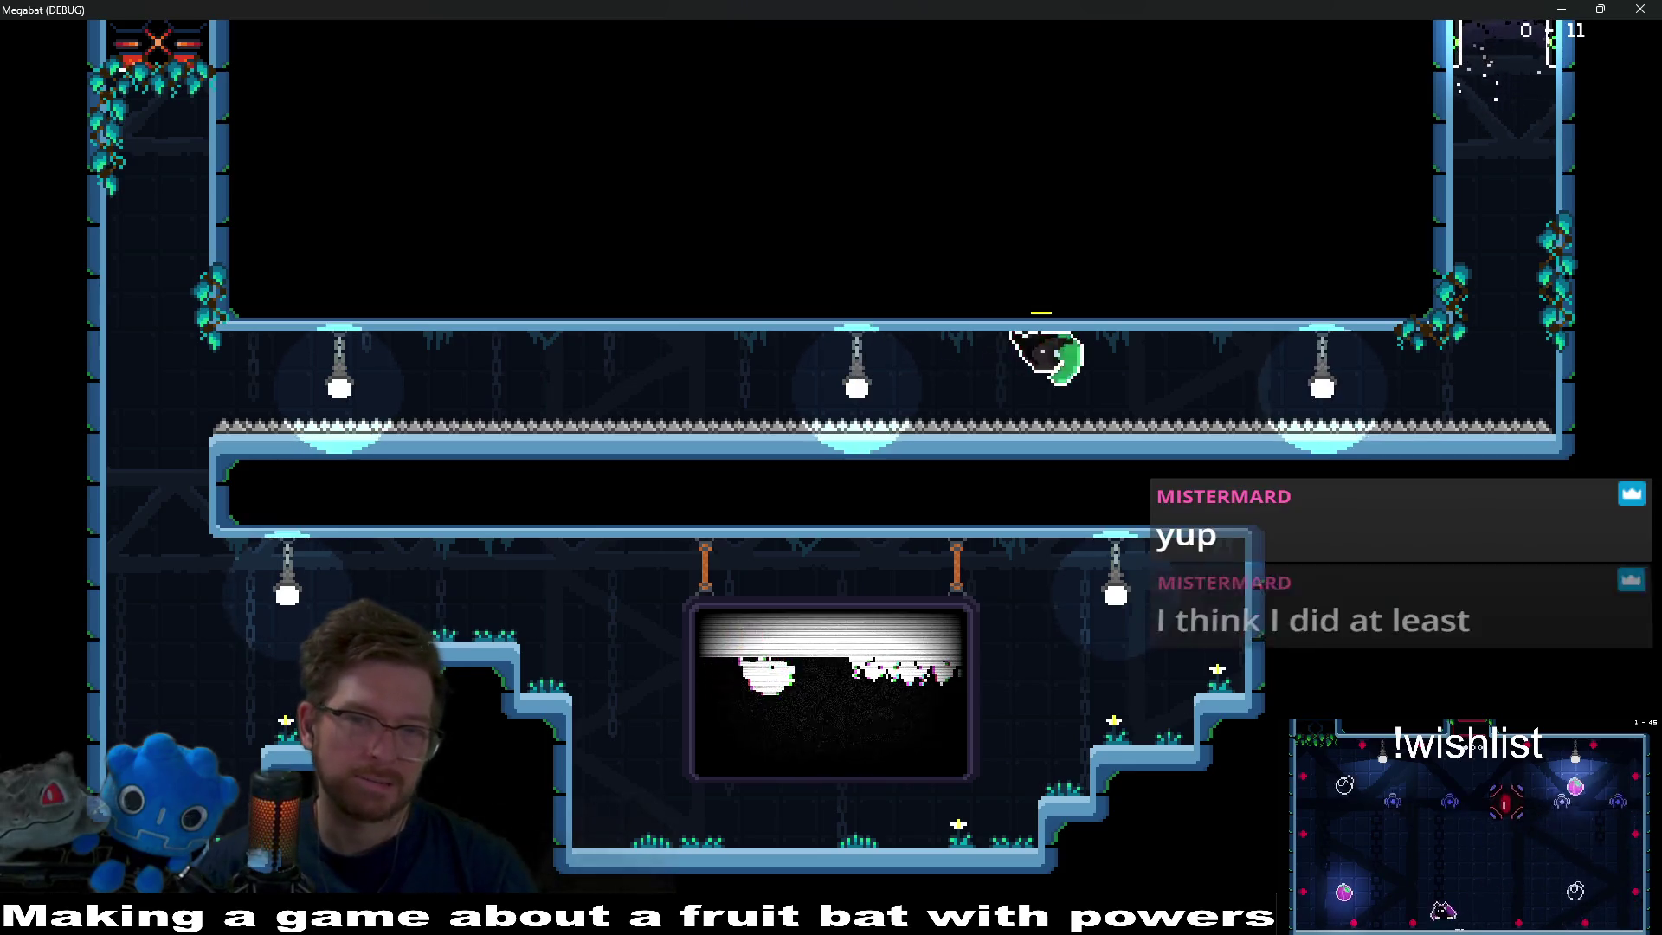
pyautogui.press('Up')
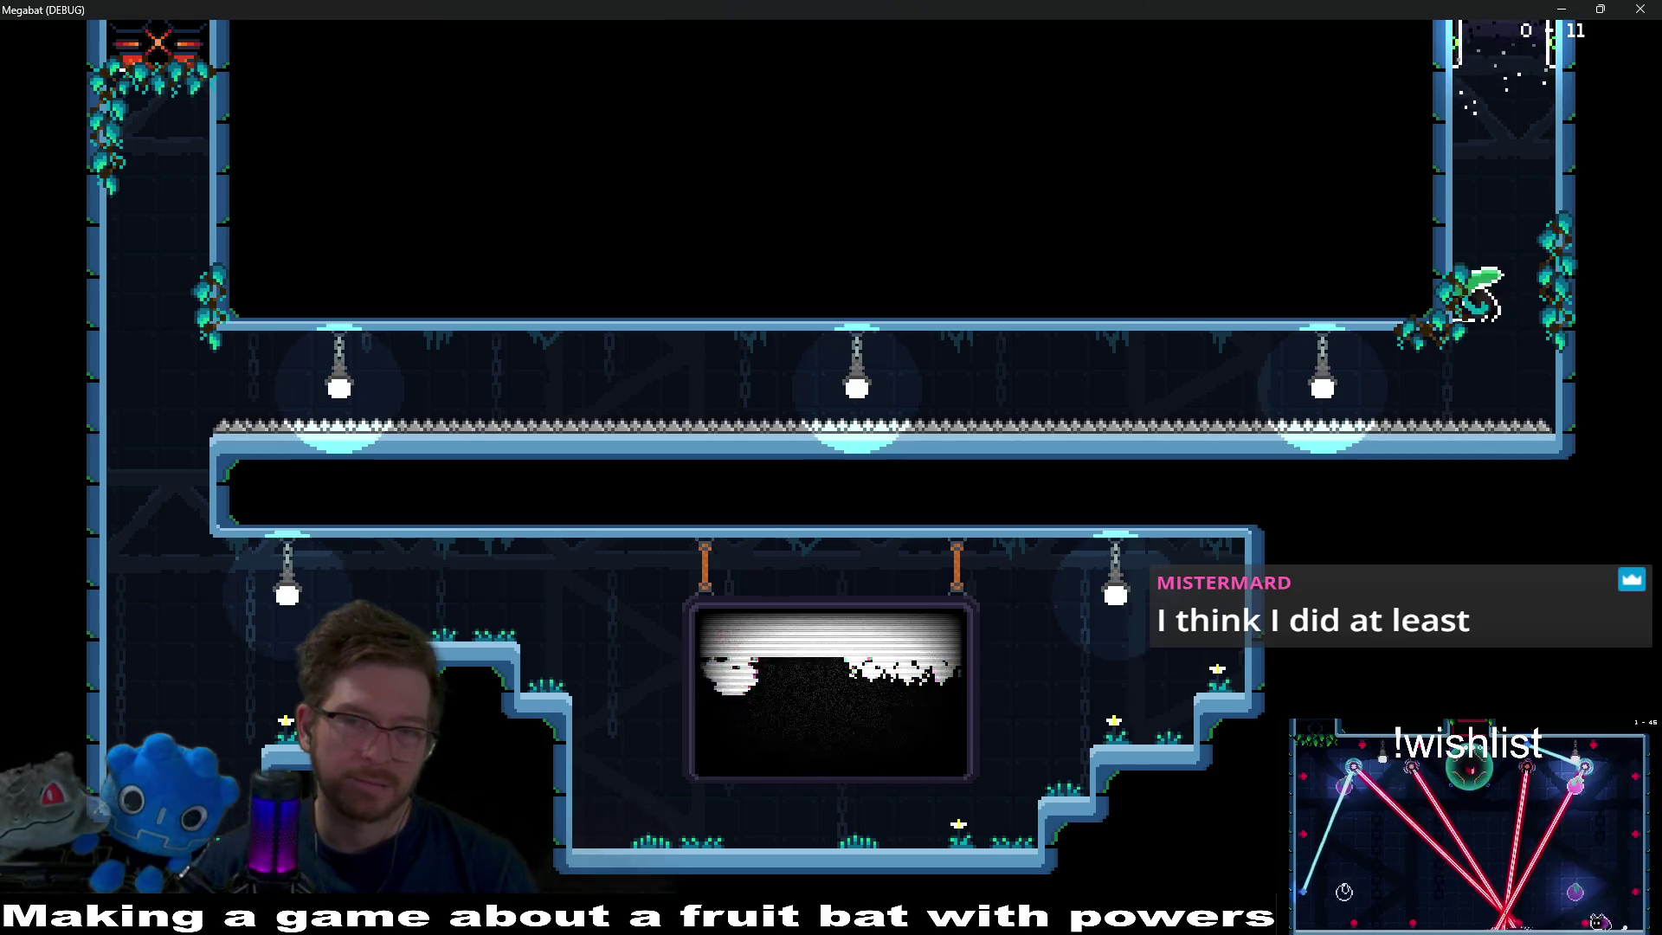
# Fly up the left shaft, then the right shaft, and close the game window.
pyautogui.press('Left')
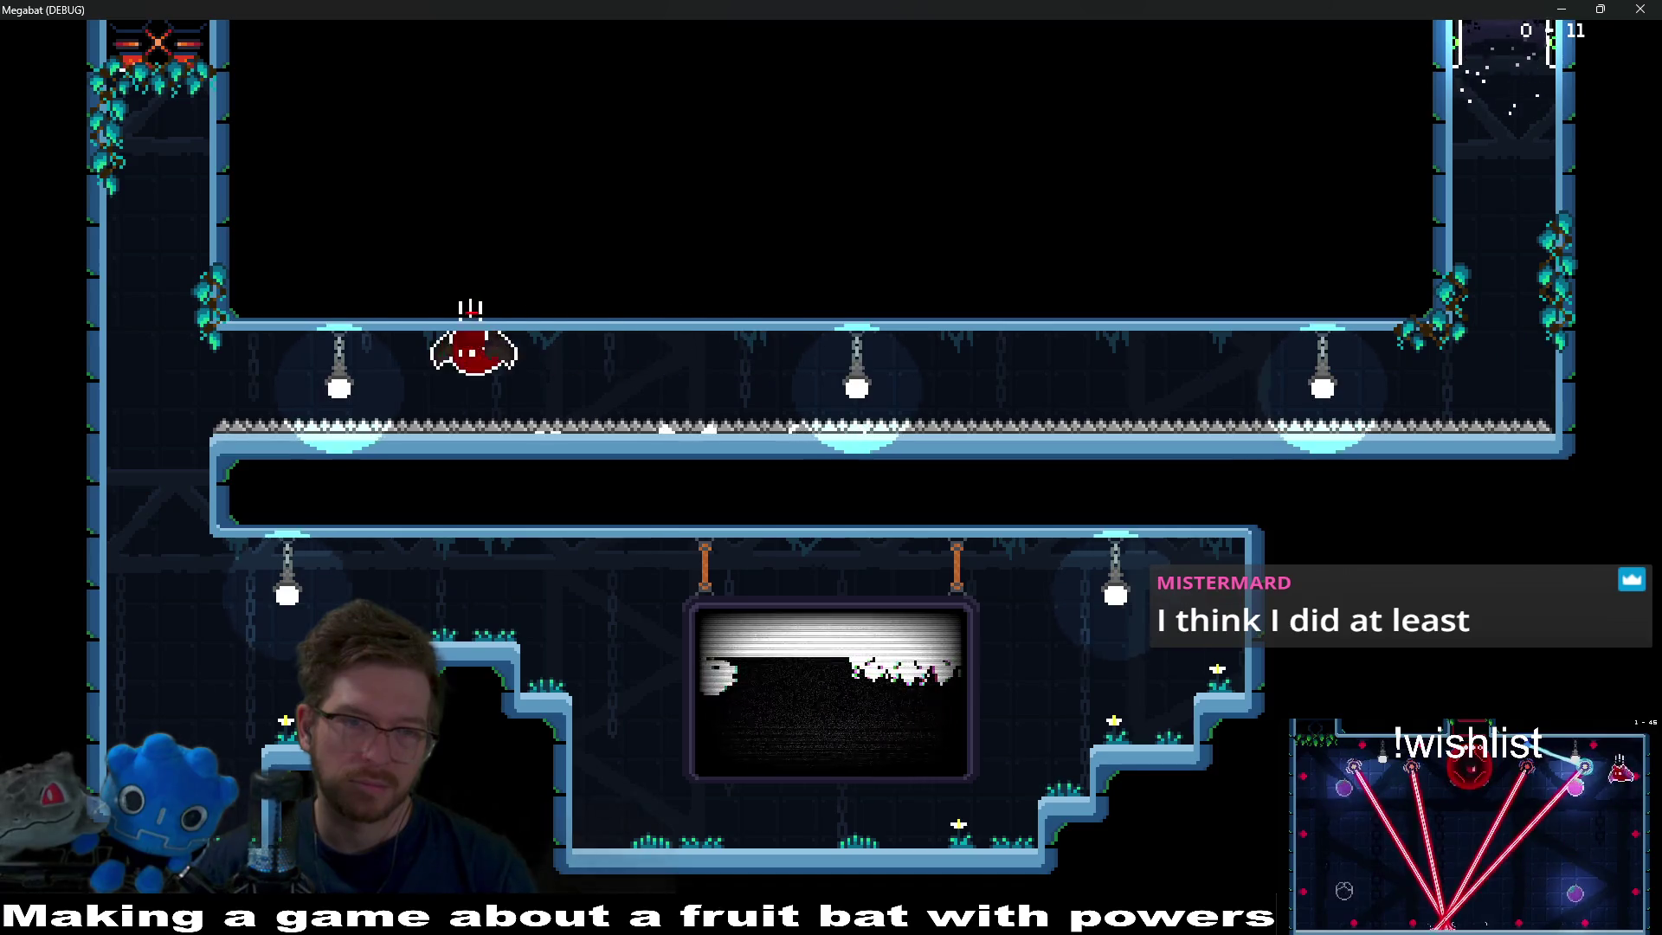
pyautogui.press('Up')
pyautogui.press('Right')
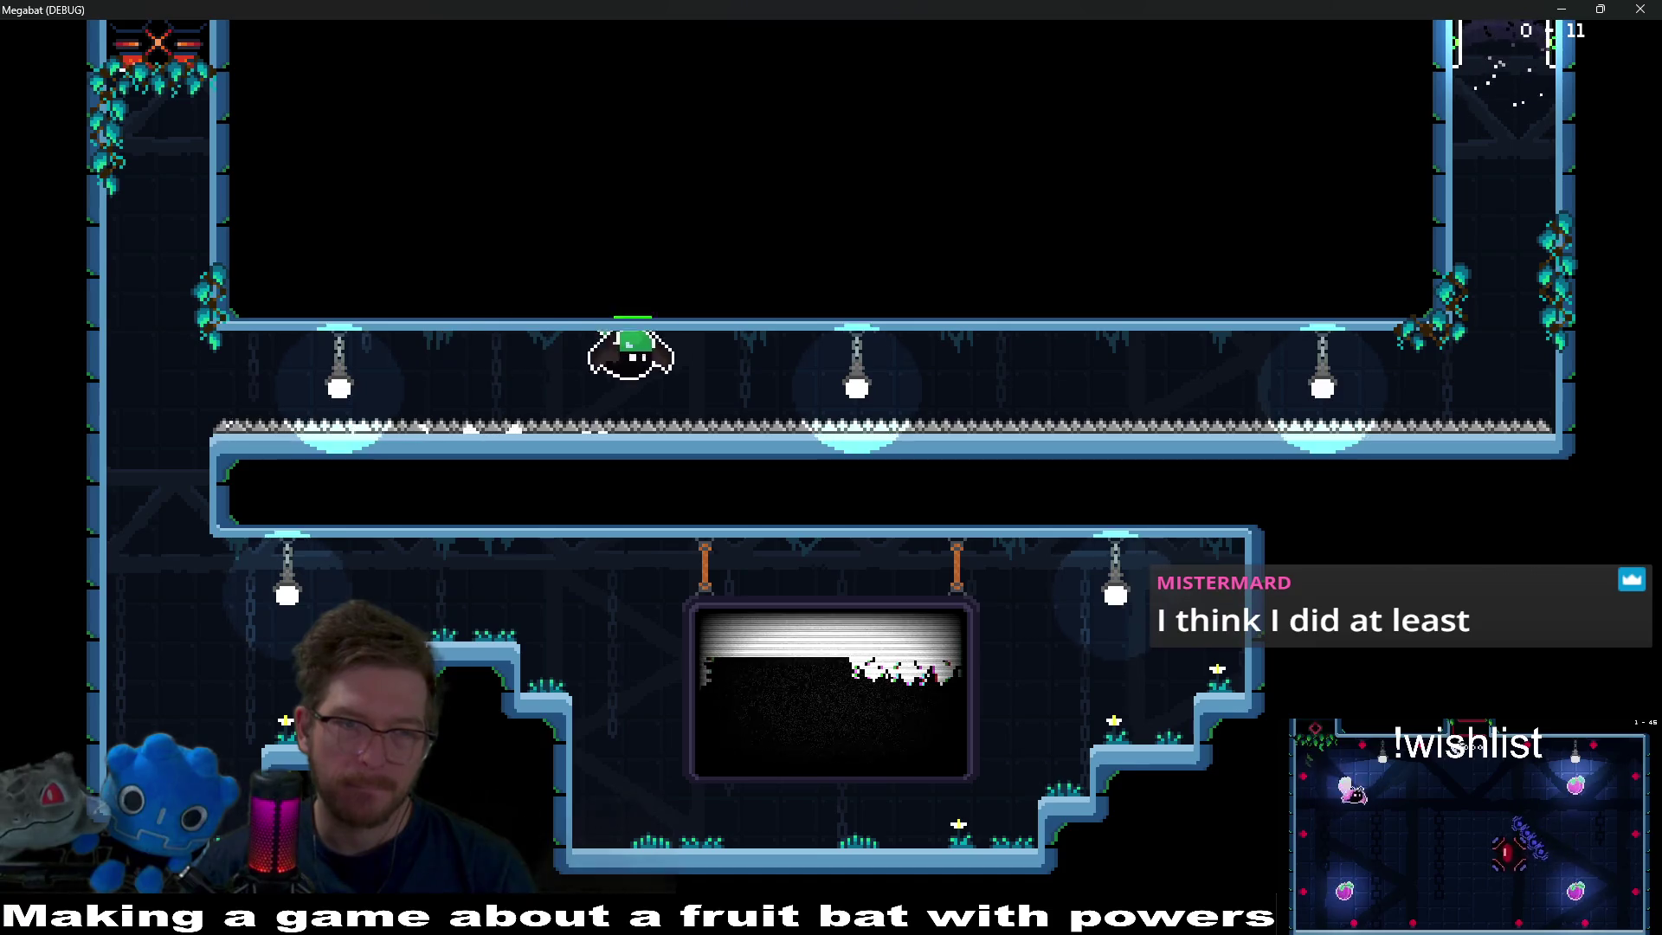
pyautogui.press('Up')
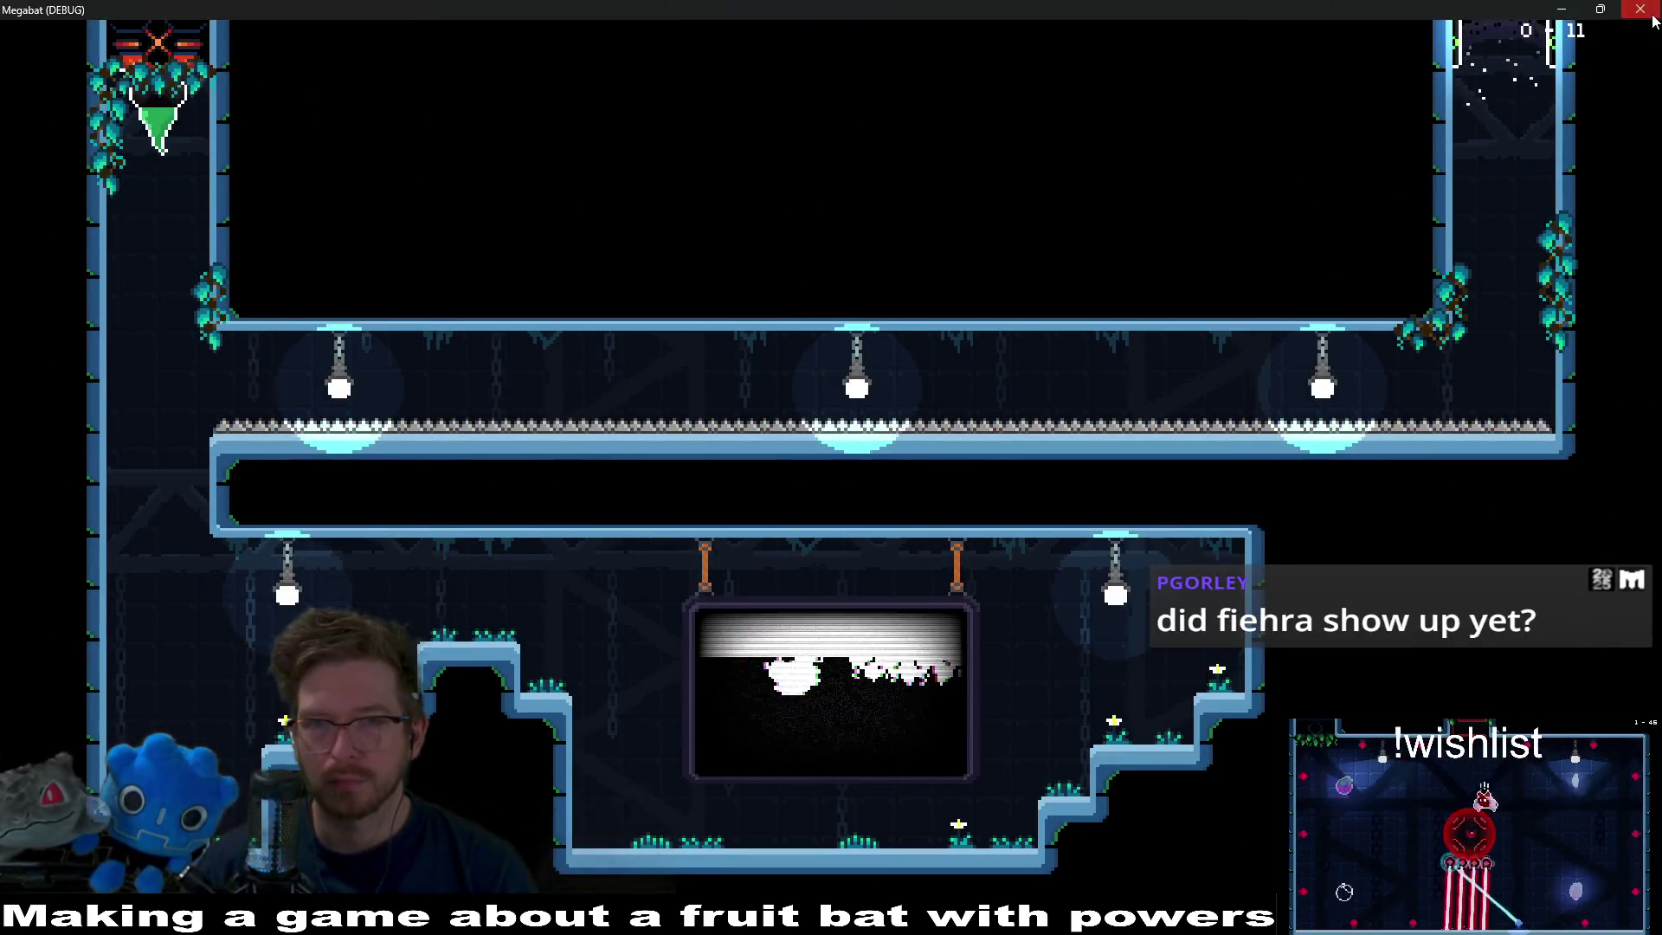
pyautogui.click(1652, 18)
# Open Quick Open and filter the project resources by 'tutorial_Climb'.
pyautogui.hotkey('alt', 'shift', 'o')
pyautogui.write('c')
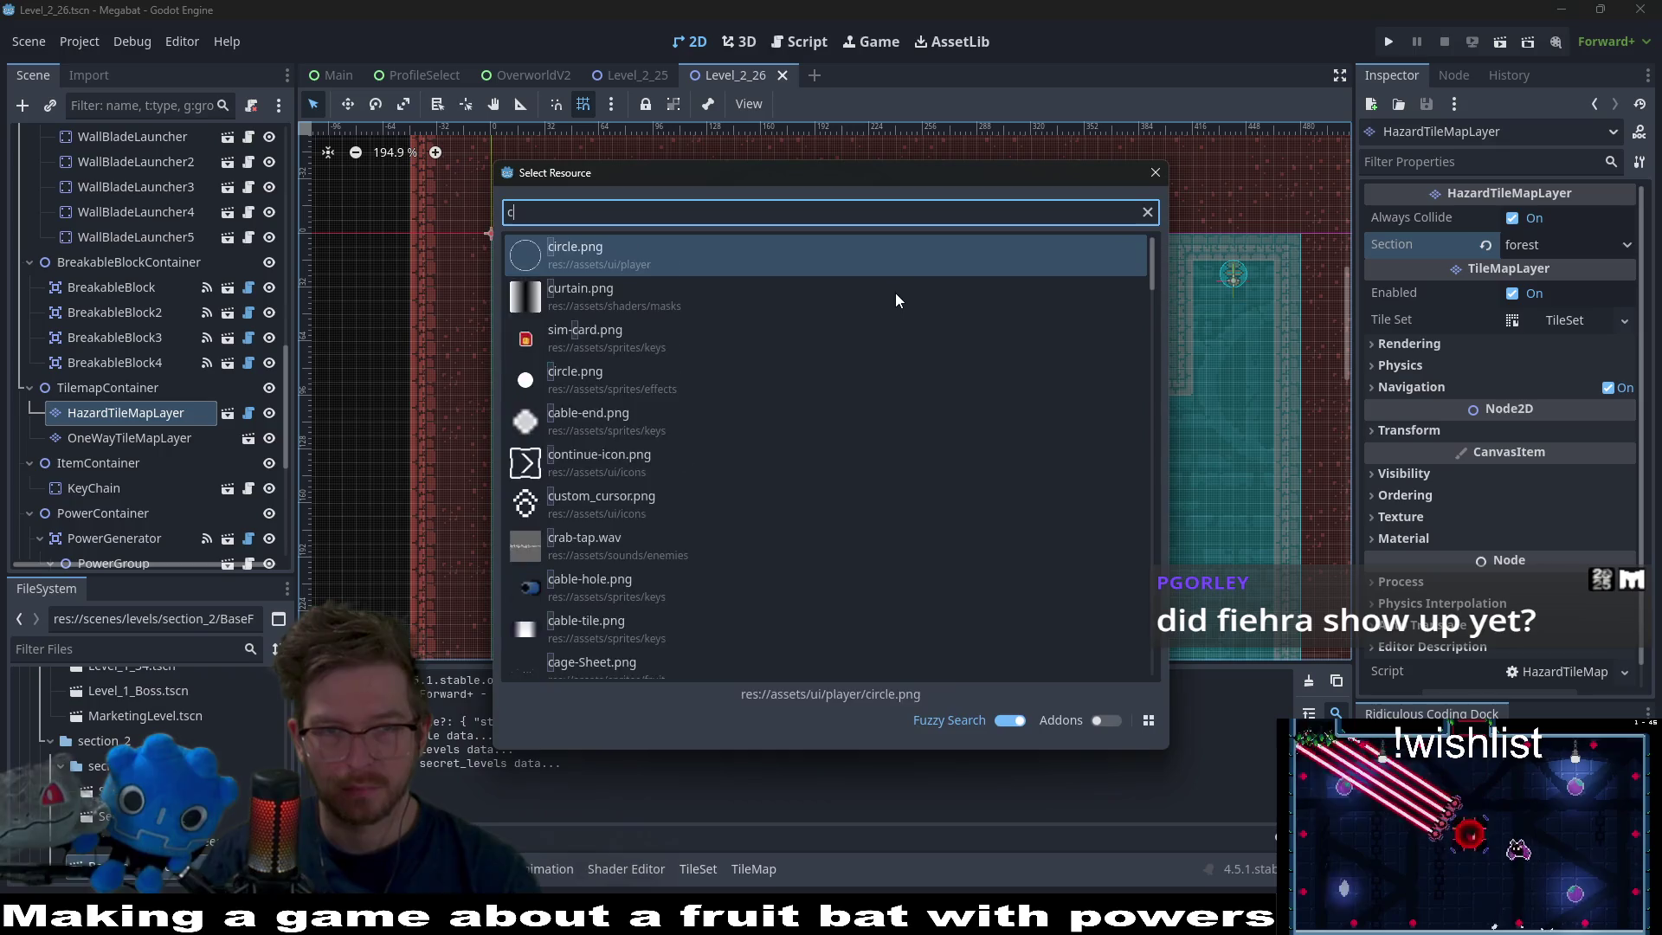
pyautogui.write('limb_')
pyautogui.write('tutorial_')
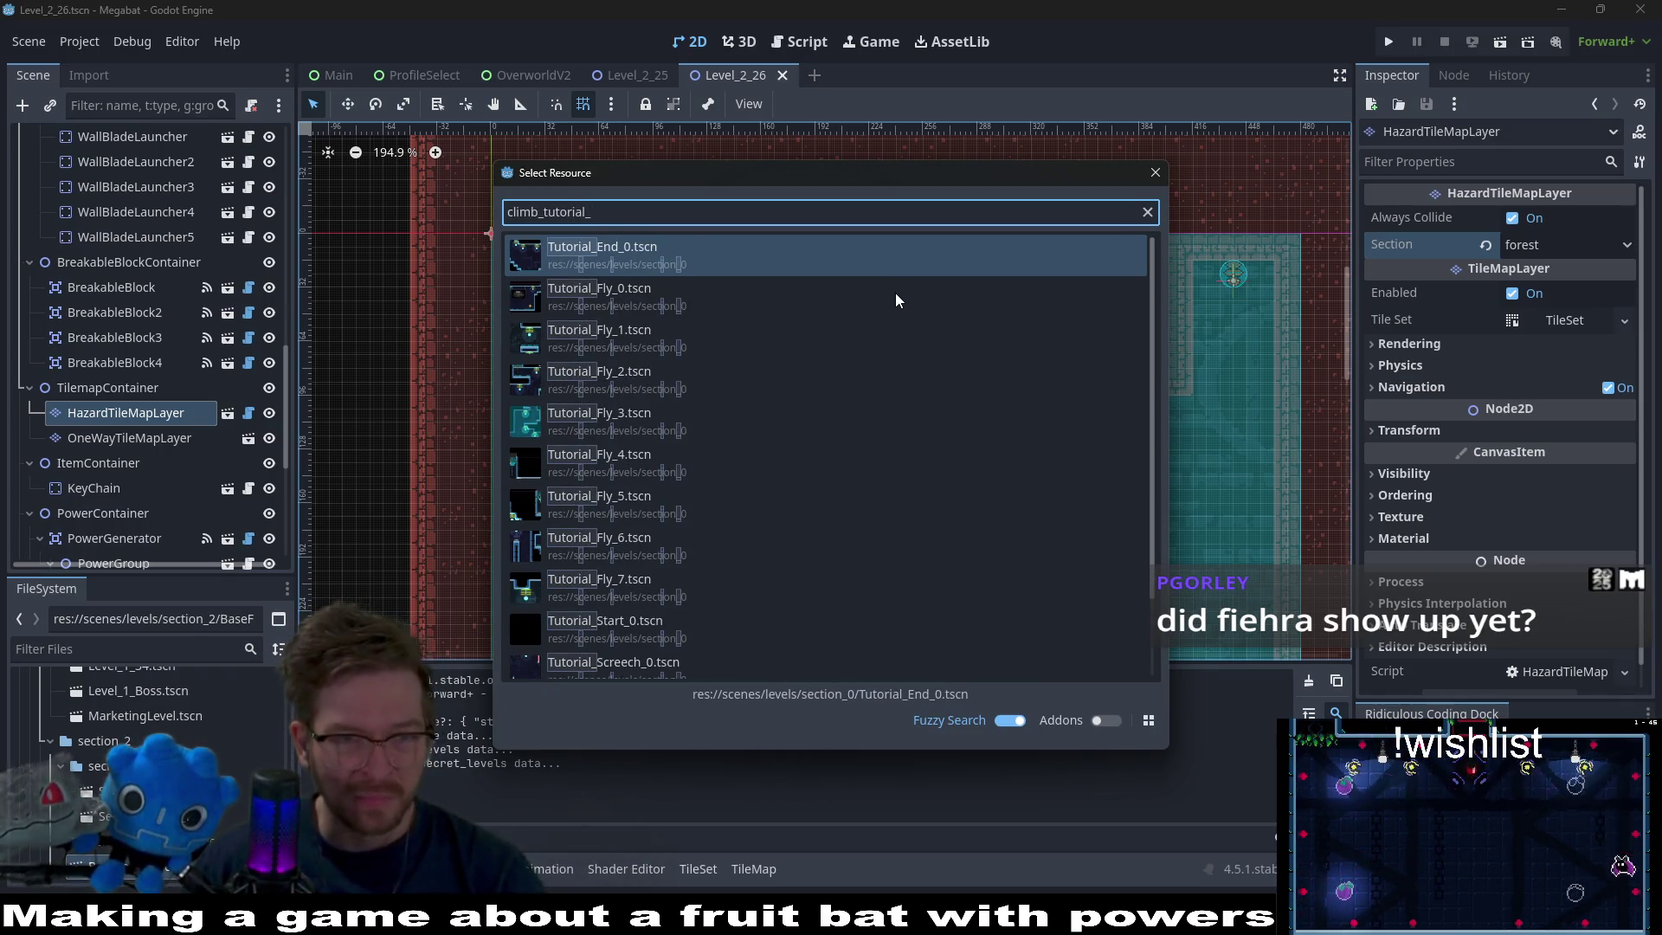
pyautogui.press('BackSpace')
pyautogui.press('BackSpace')
pyautogui.press('BackSpace')
pyautogui.write('tut')
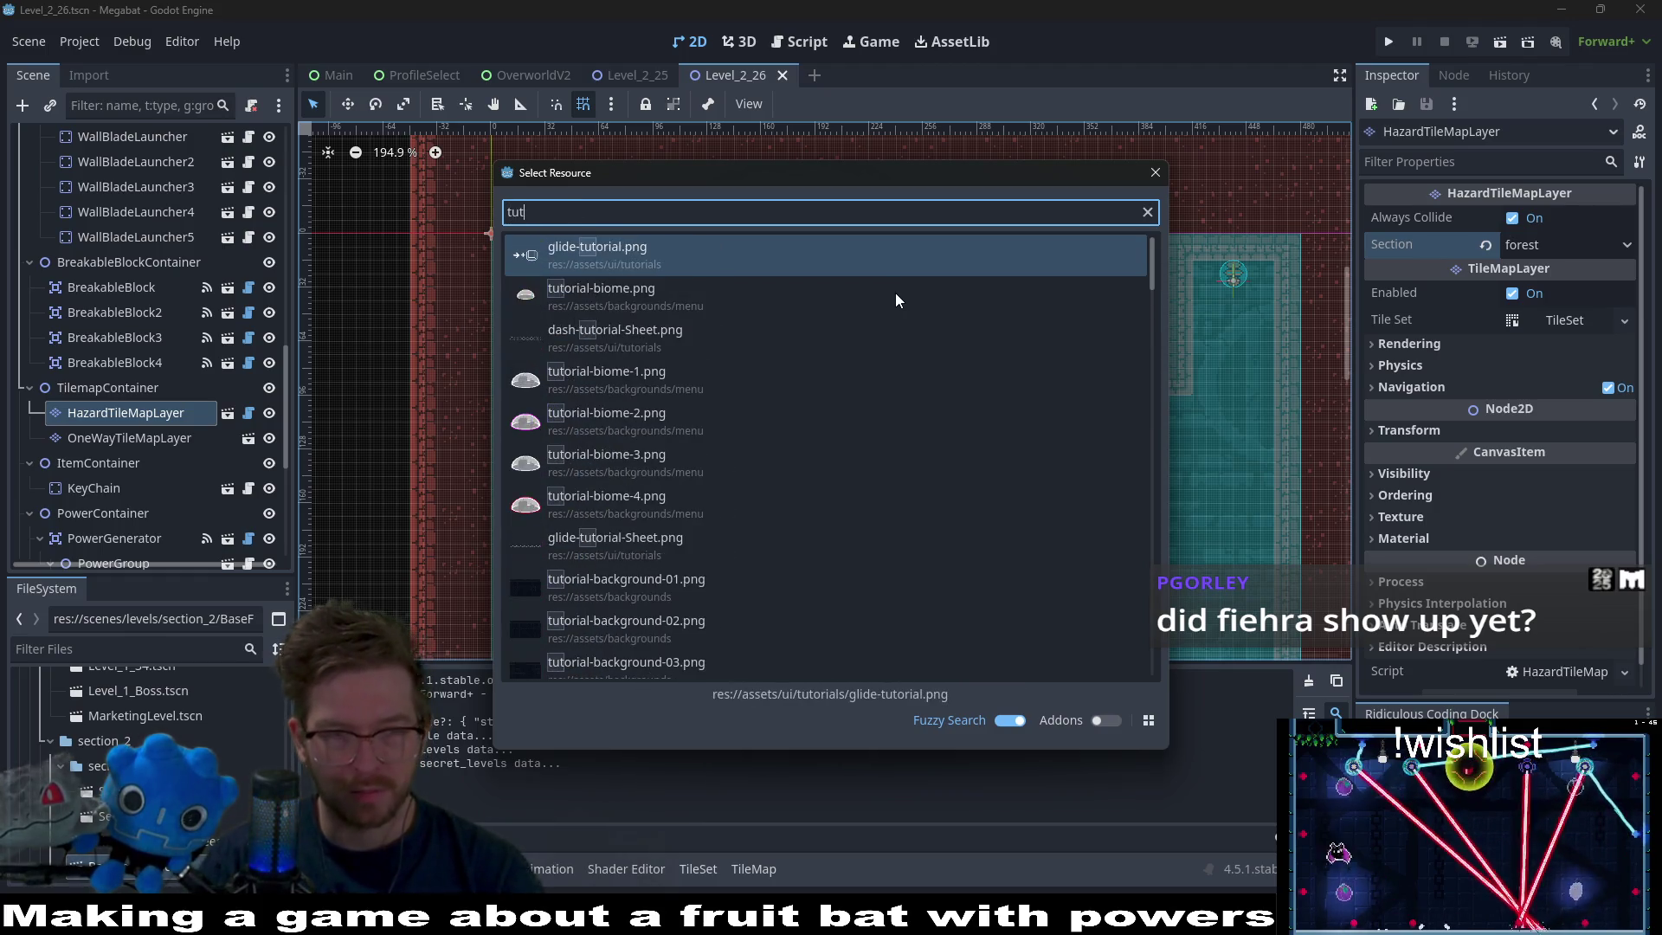
pyautogui.write('orial_climb')
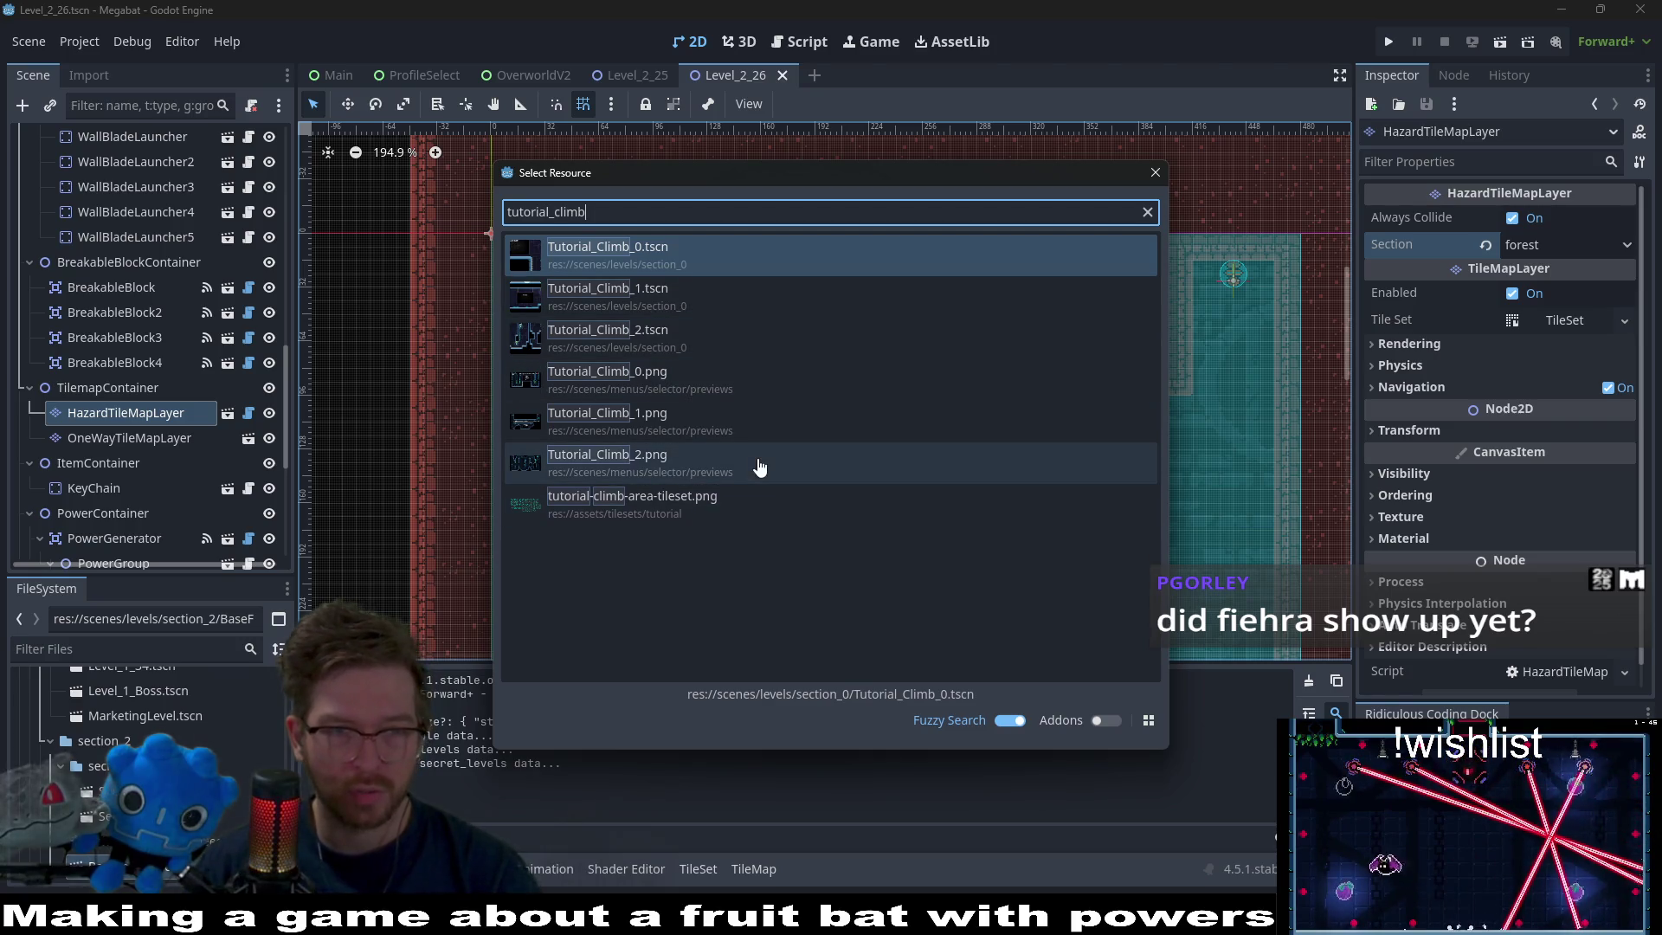
pyautogui.press('BackSpace')
pyautogui.press('BackSpace')
pyautogui.press('BackSpace')
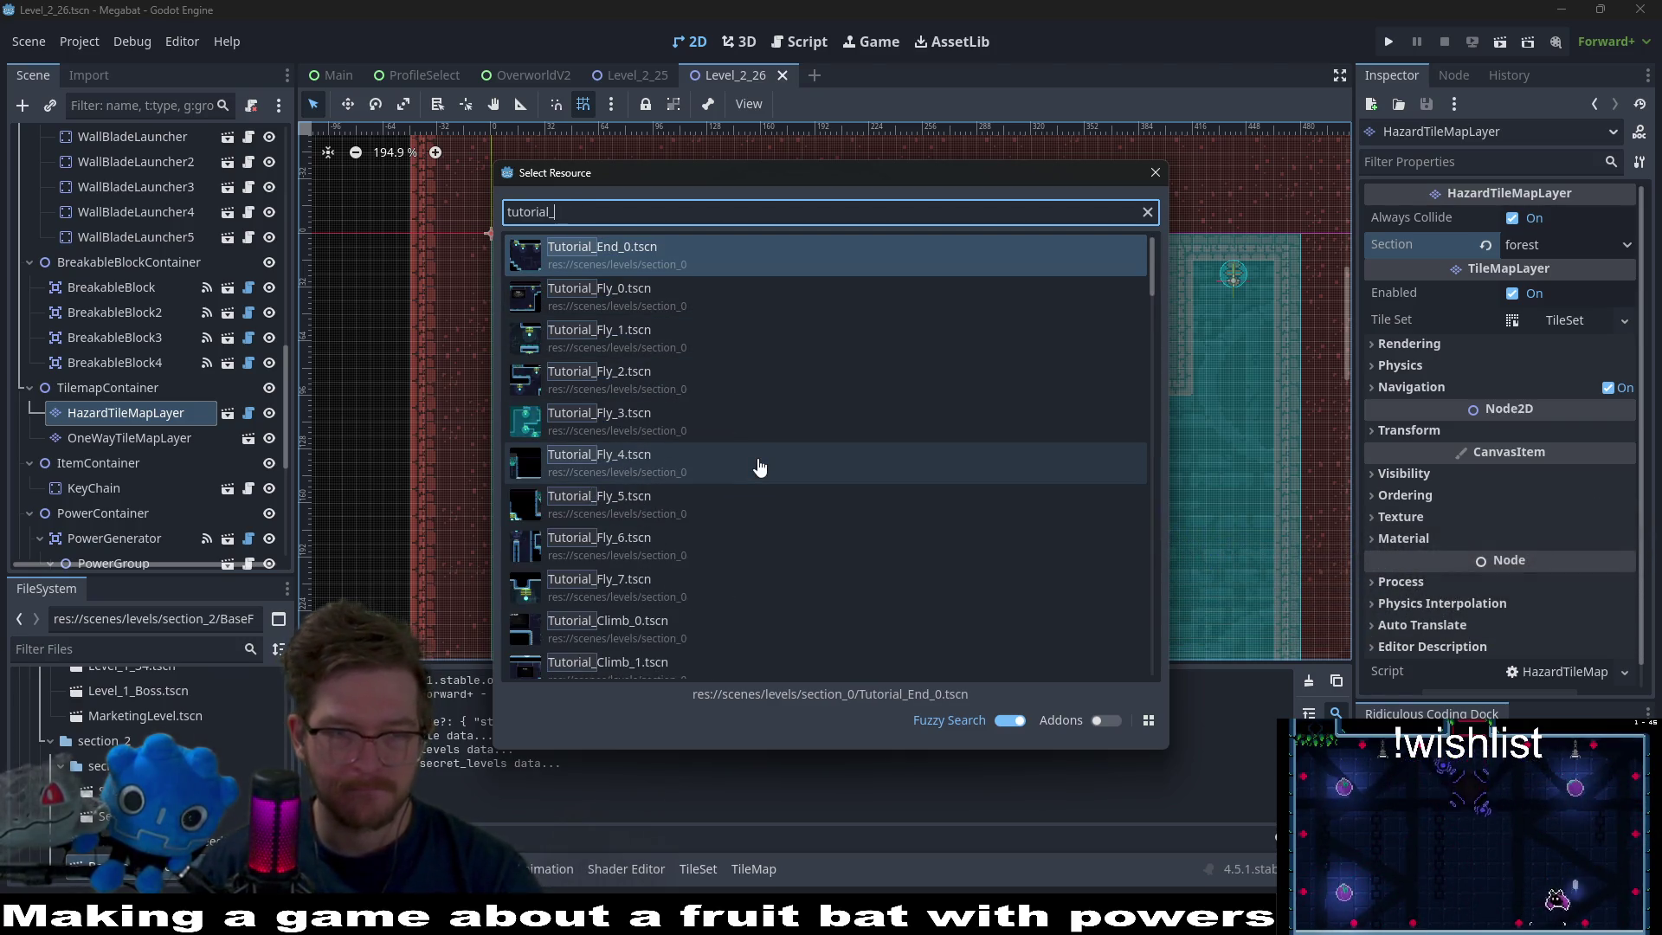
pyautogui.write('Climb')
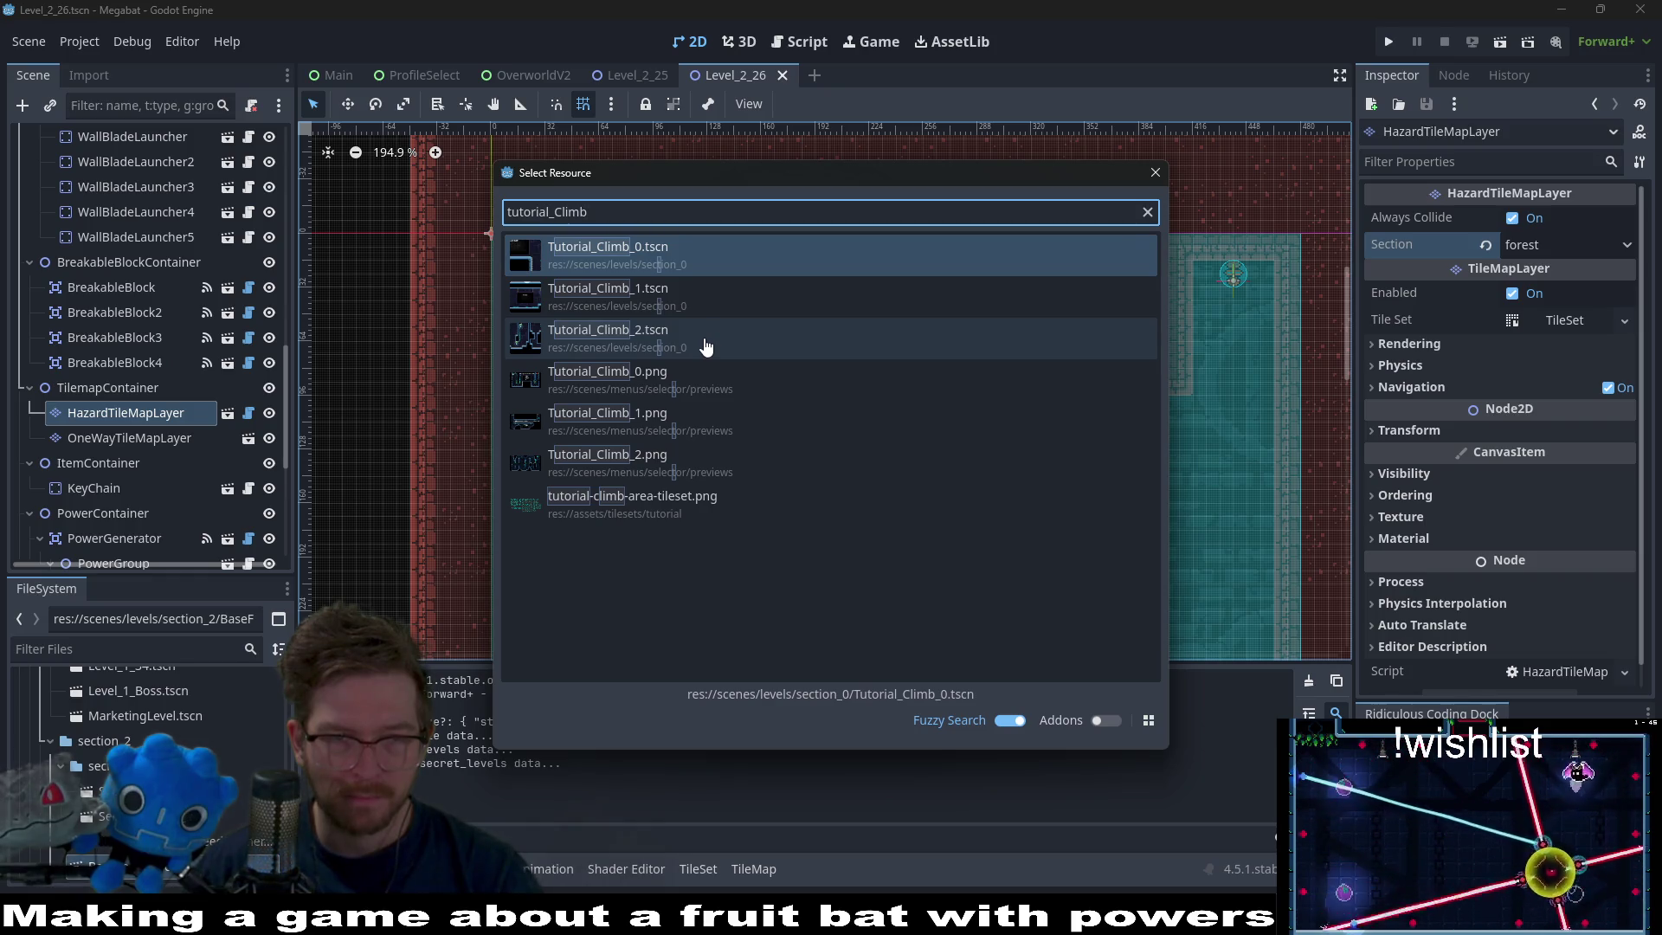
# Open Tutorial_Climb_1, erase the ClimbTileMapLayer vines at the corridor's right corner, and run the scene.
pyautogui.click(724, 299)
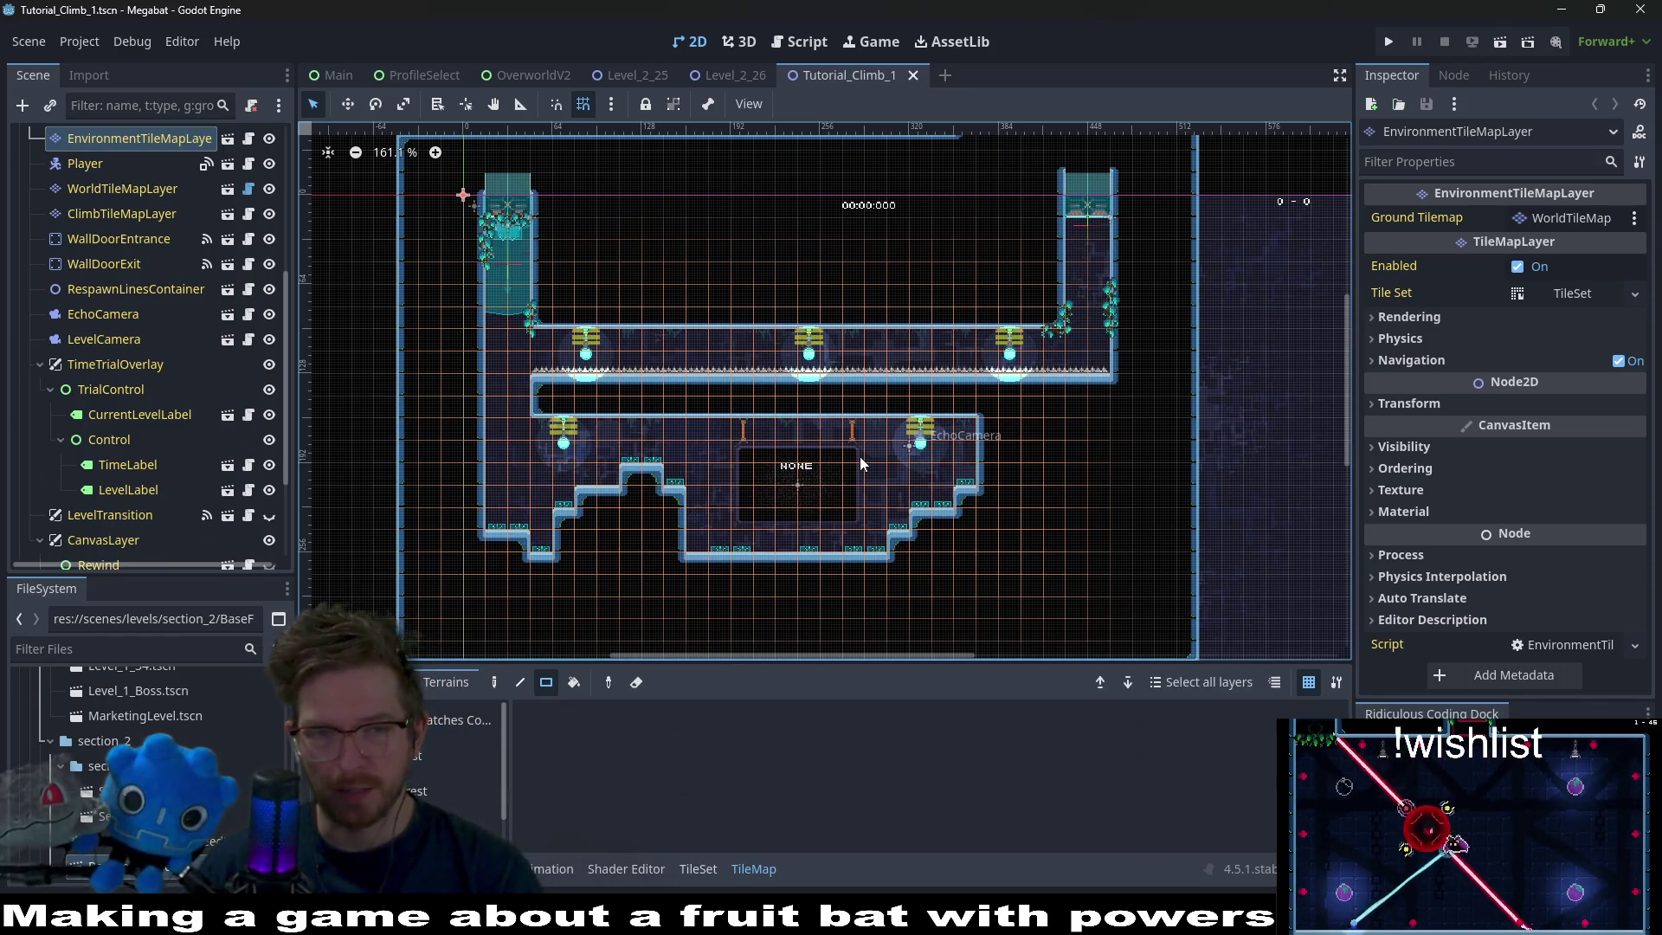
pyautogui.scroll(5, 709, 339)
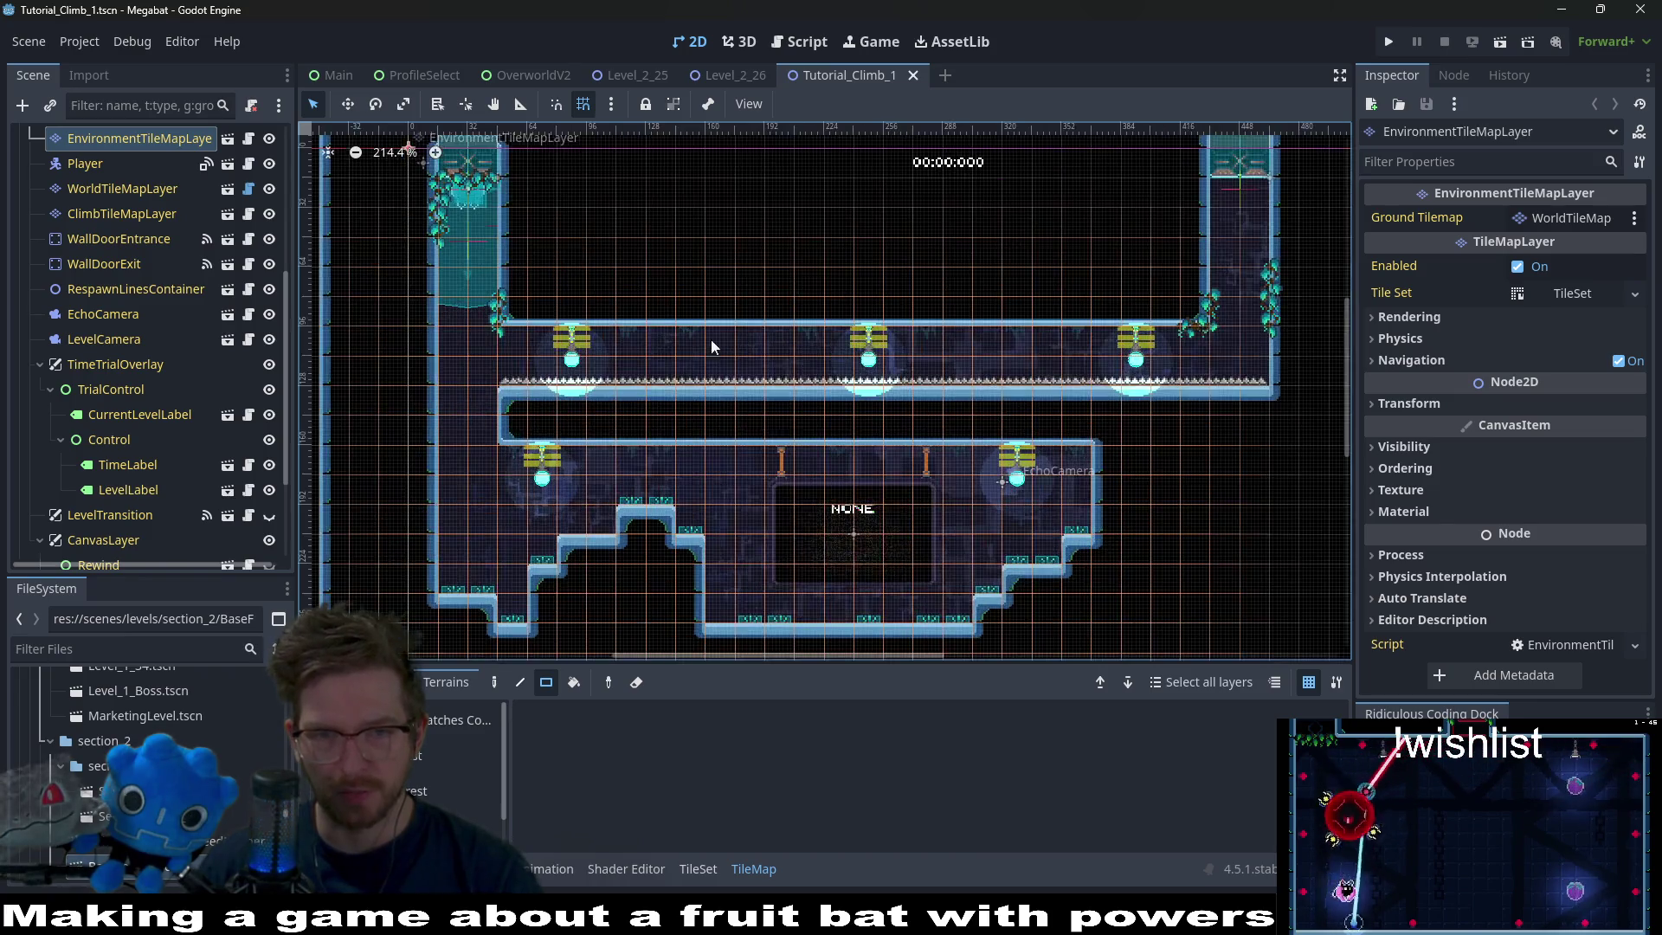
pyautogui.scroll(5, 106, 289)
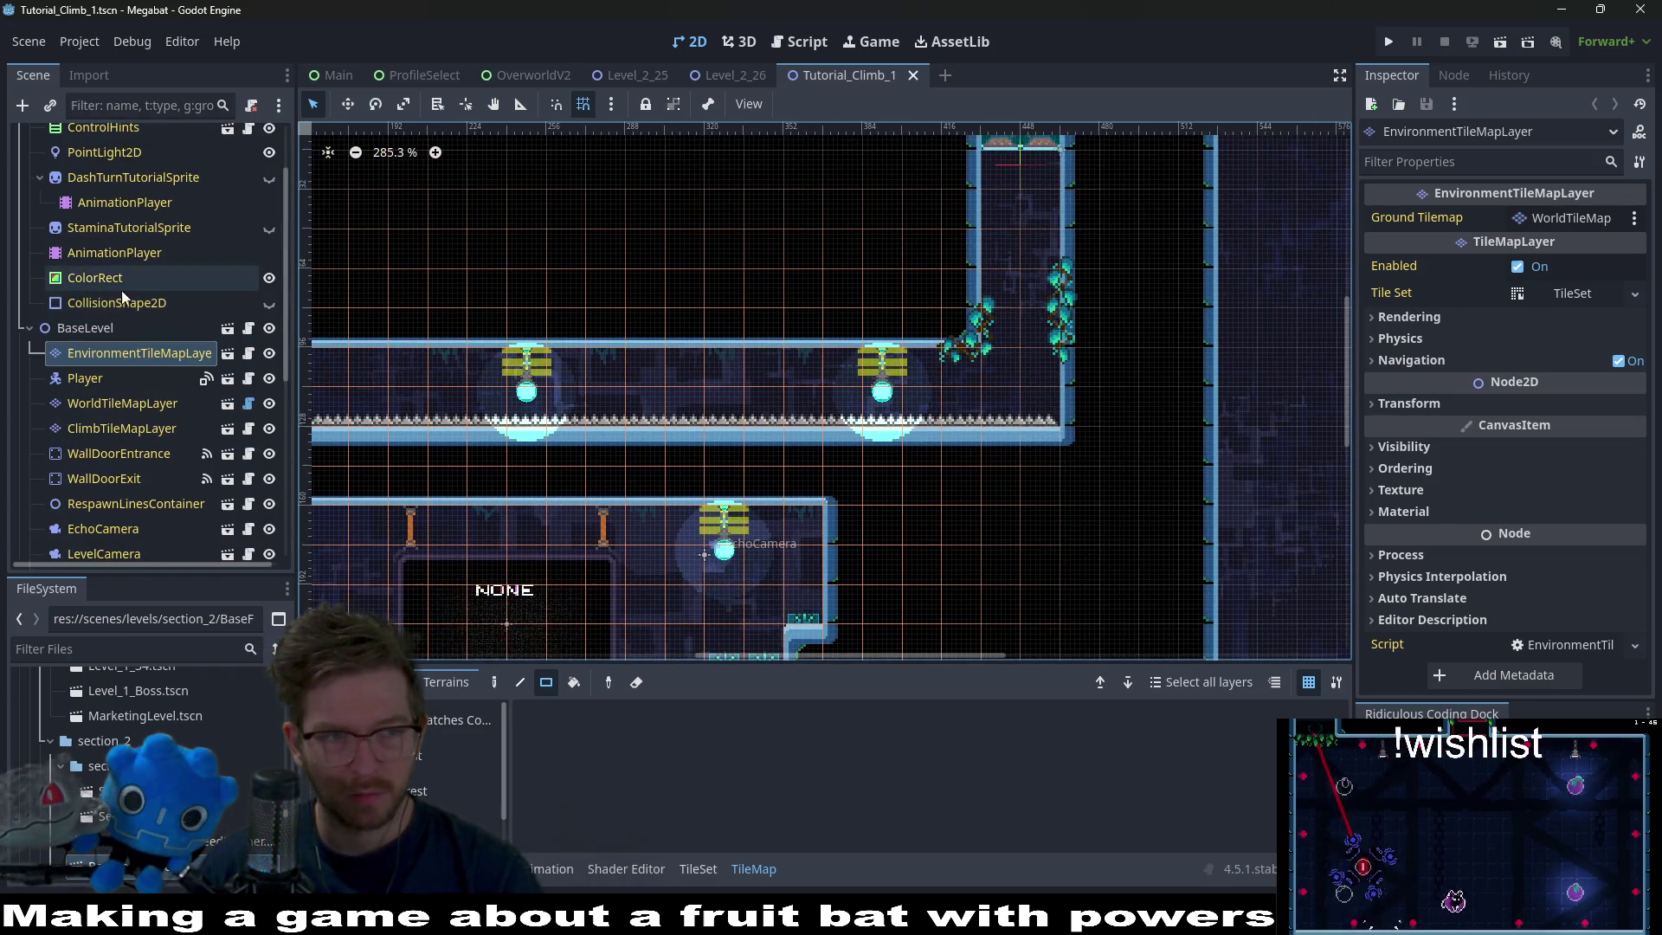
pyautogui.click(129, 403)
pyautogui.click(122, 428)
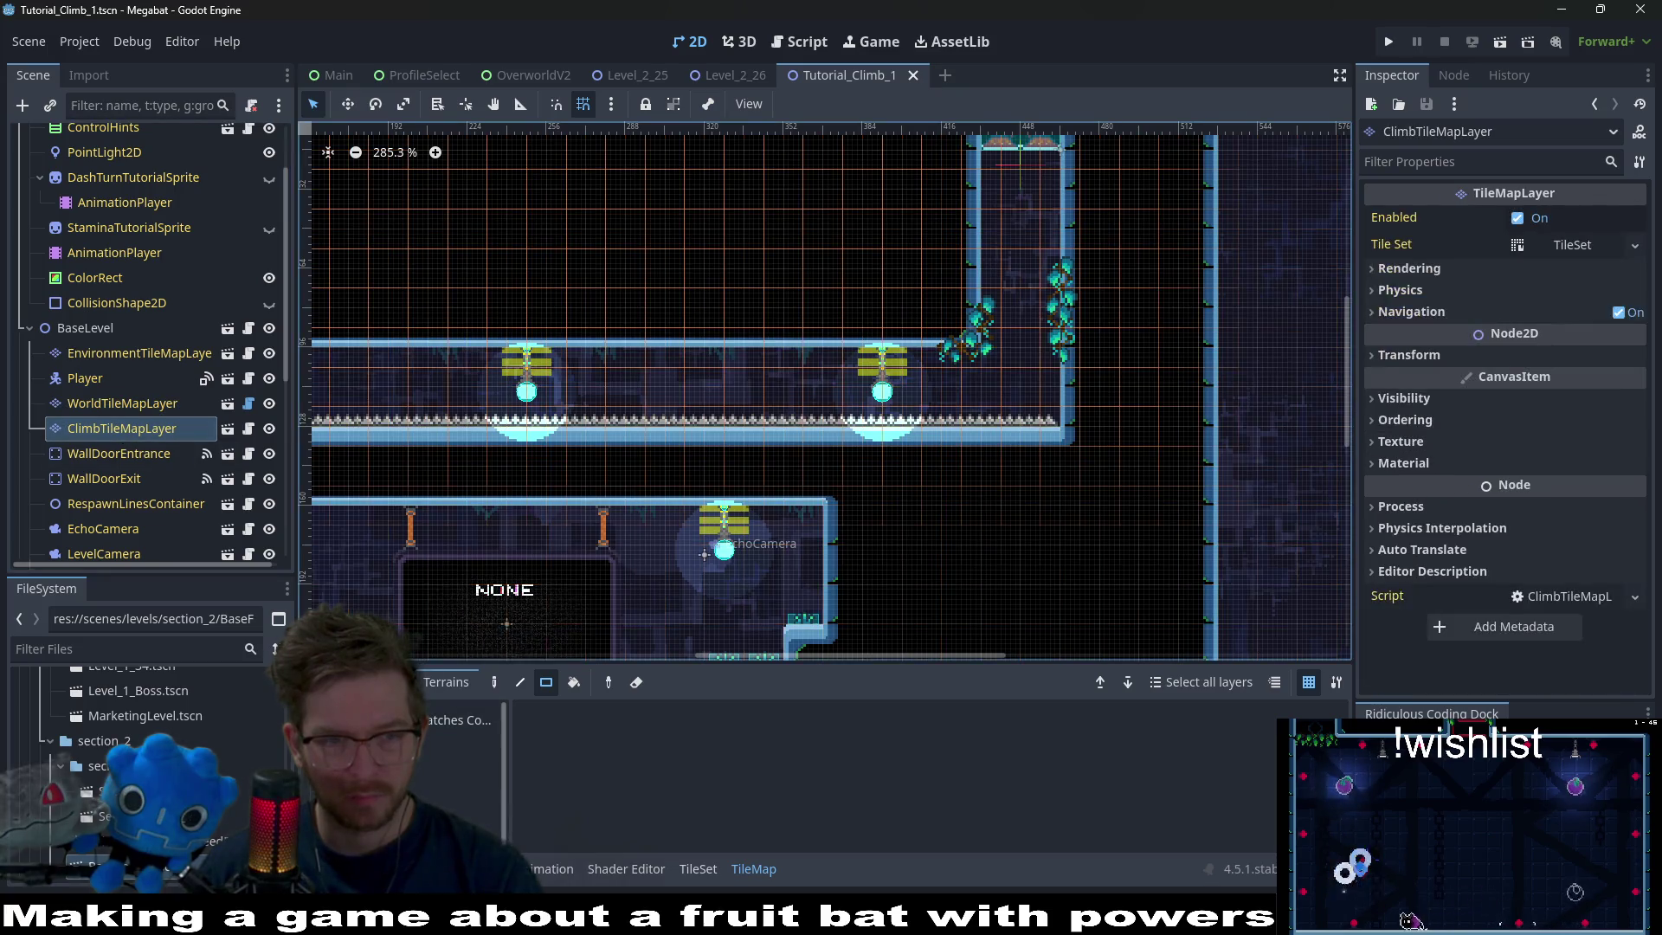
pyautogui.moveTo(941, 268); pyautogui.dragTo(1132, 364)
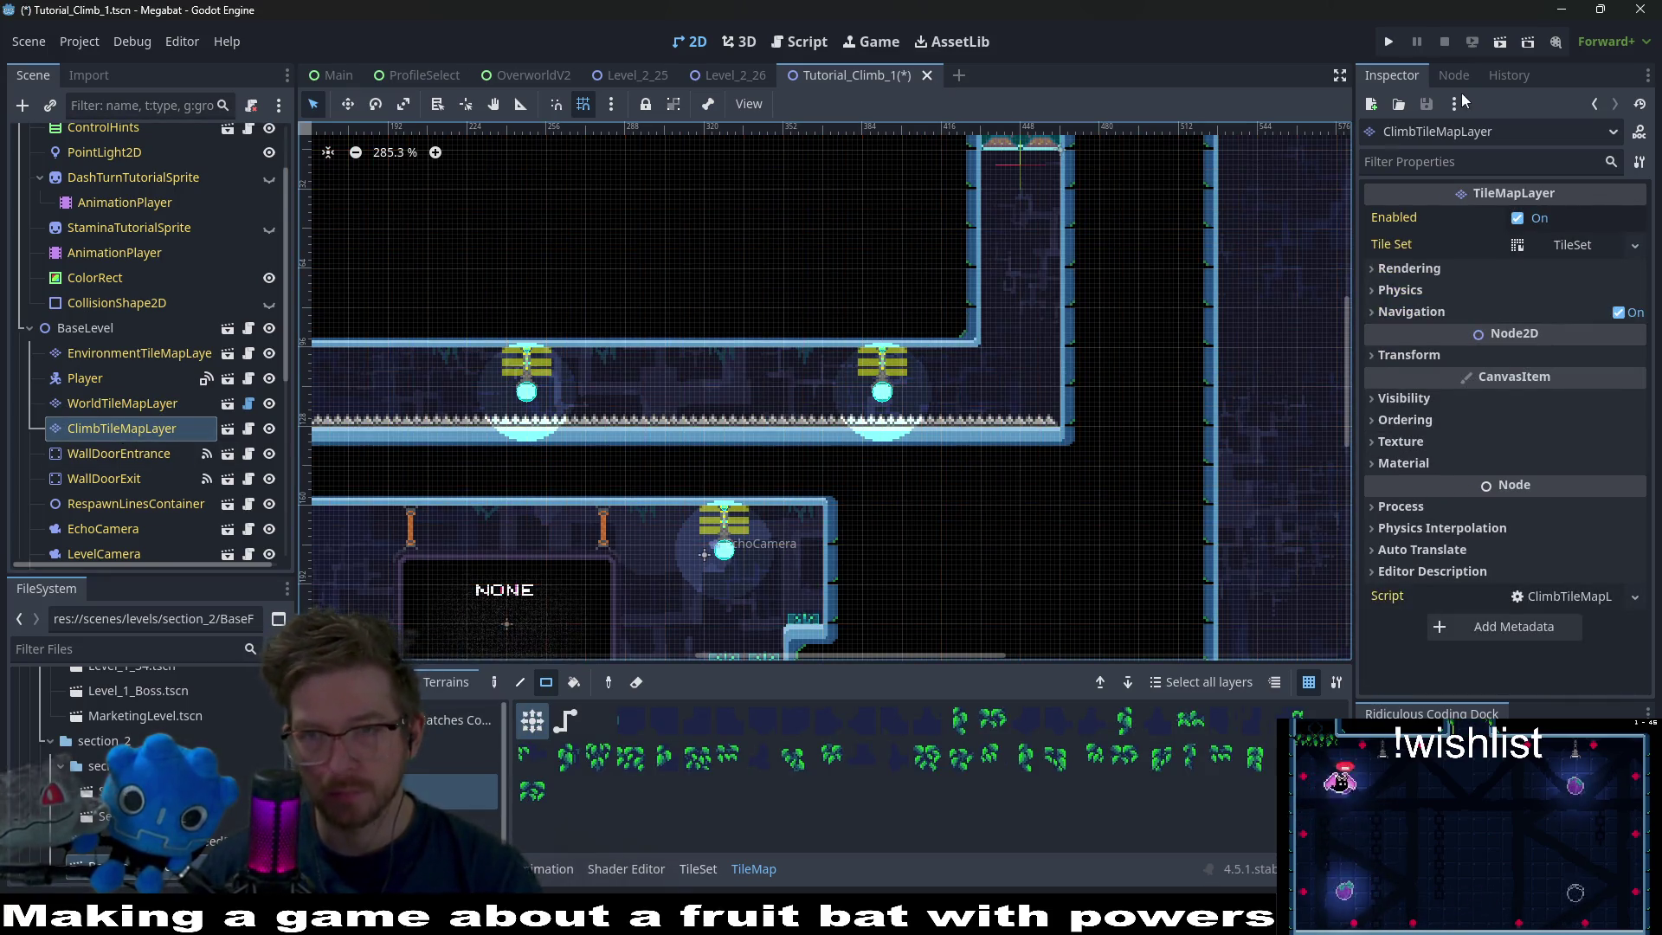
pyautogui.click(1517, 39)
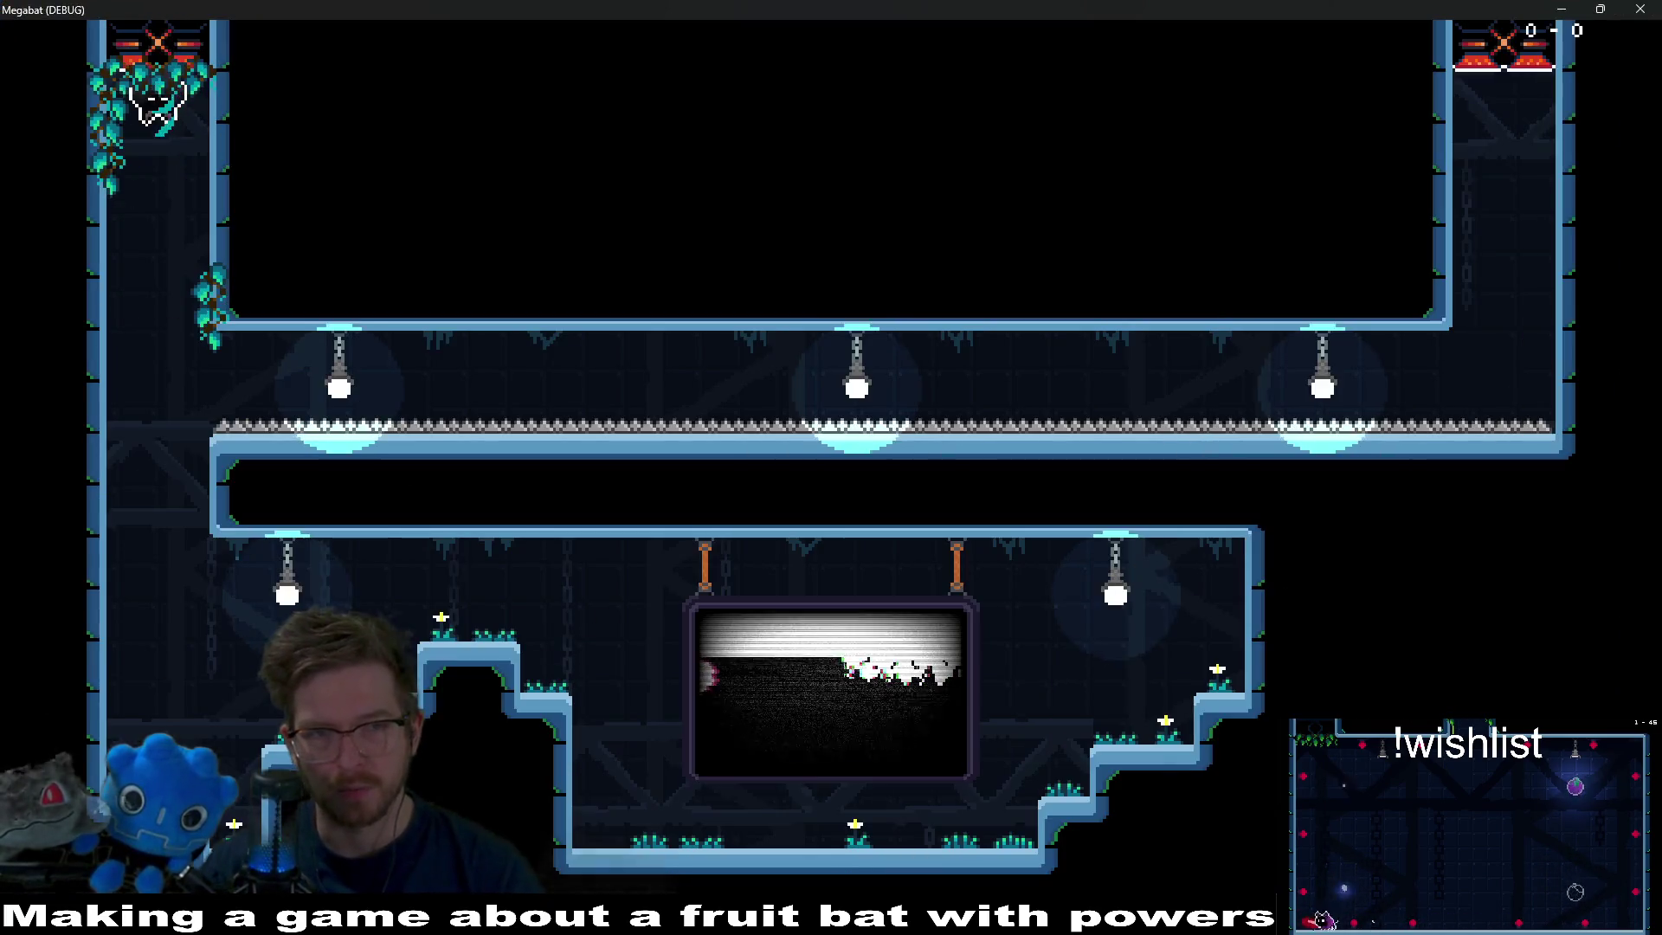
pyautogui.press('Right')
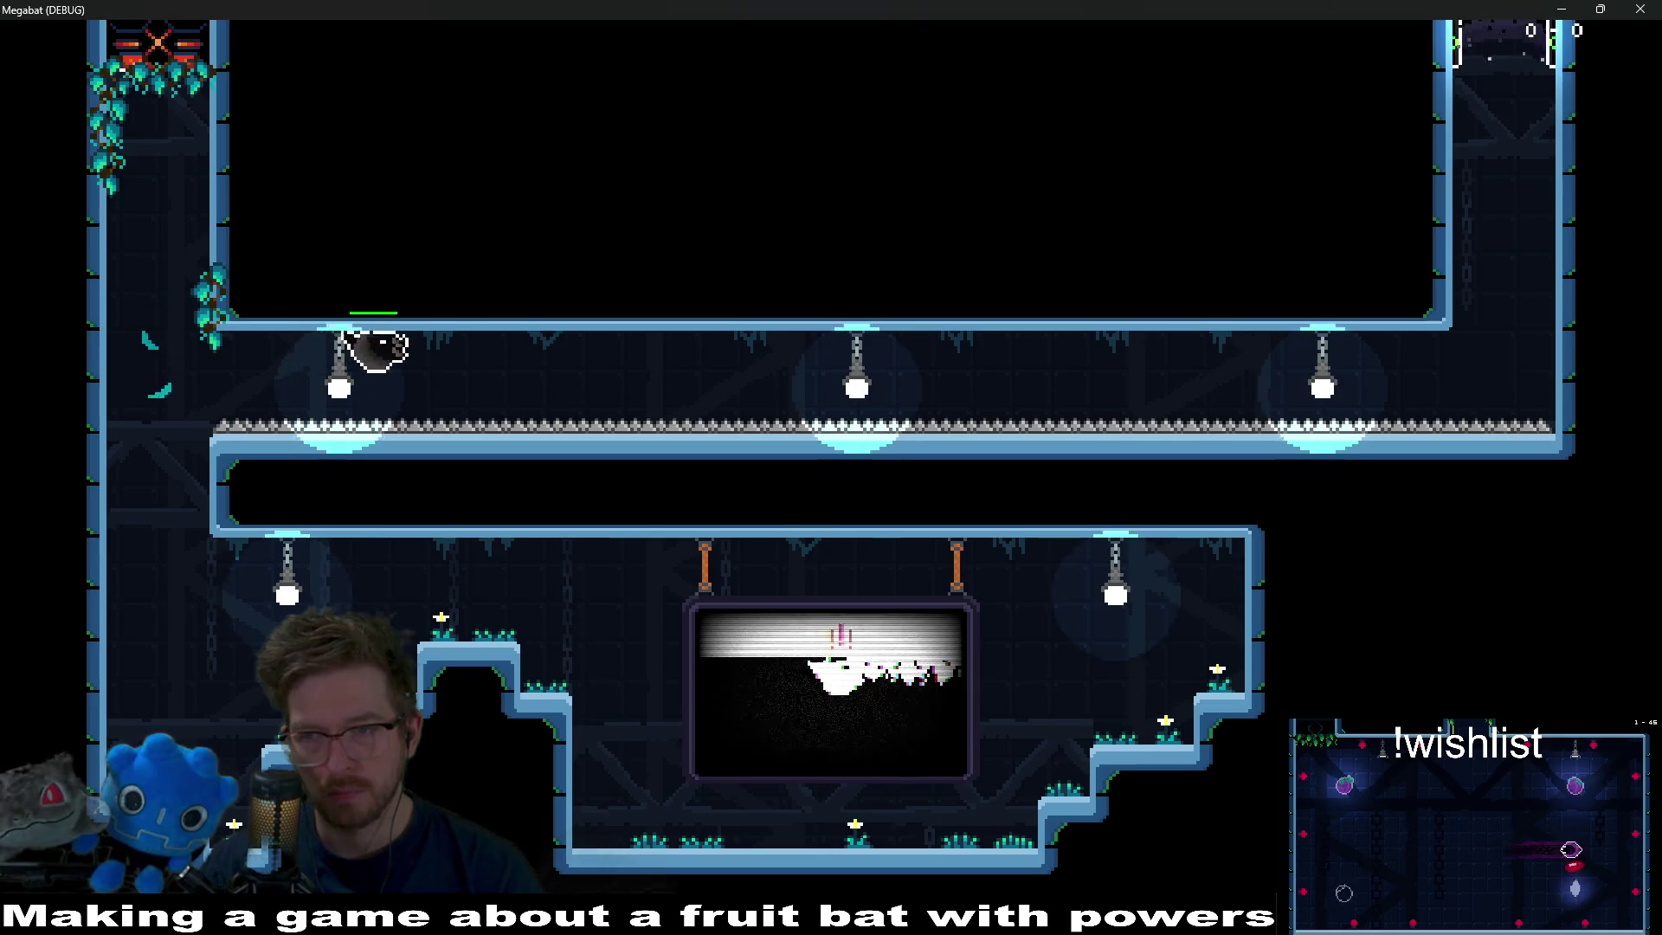
# Fly the bat along the corridor and up the right shaft twice, then pause with Esc.
pyautogui.press('Right')
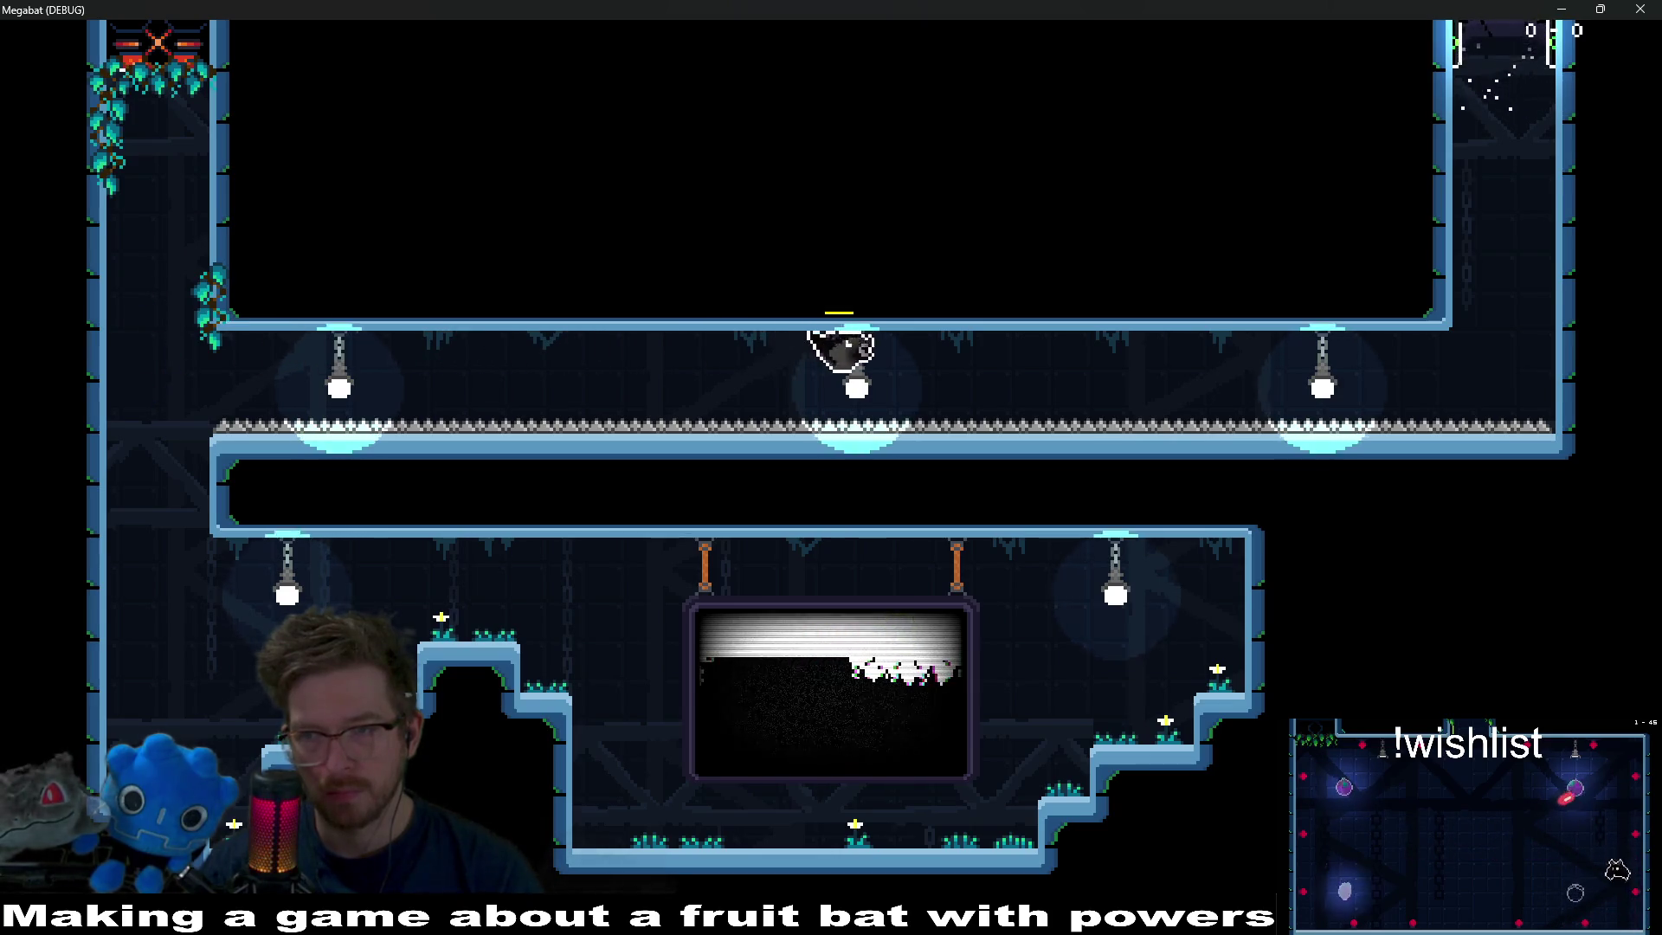
pyautogui.press('Right')
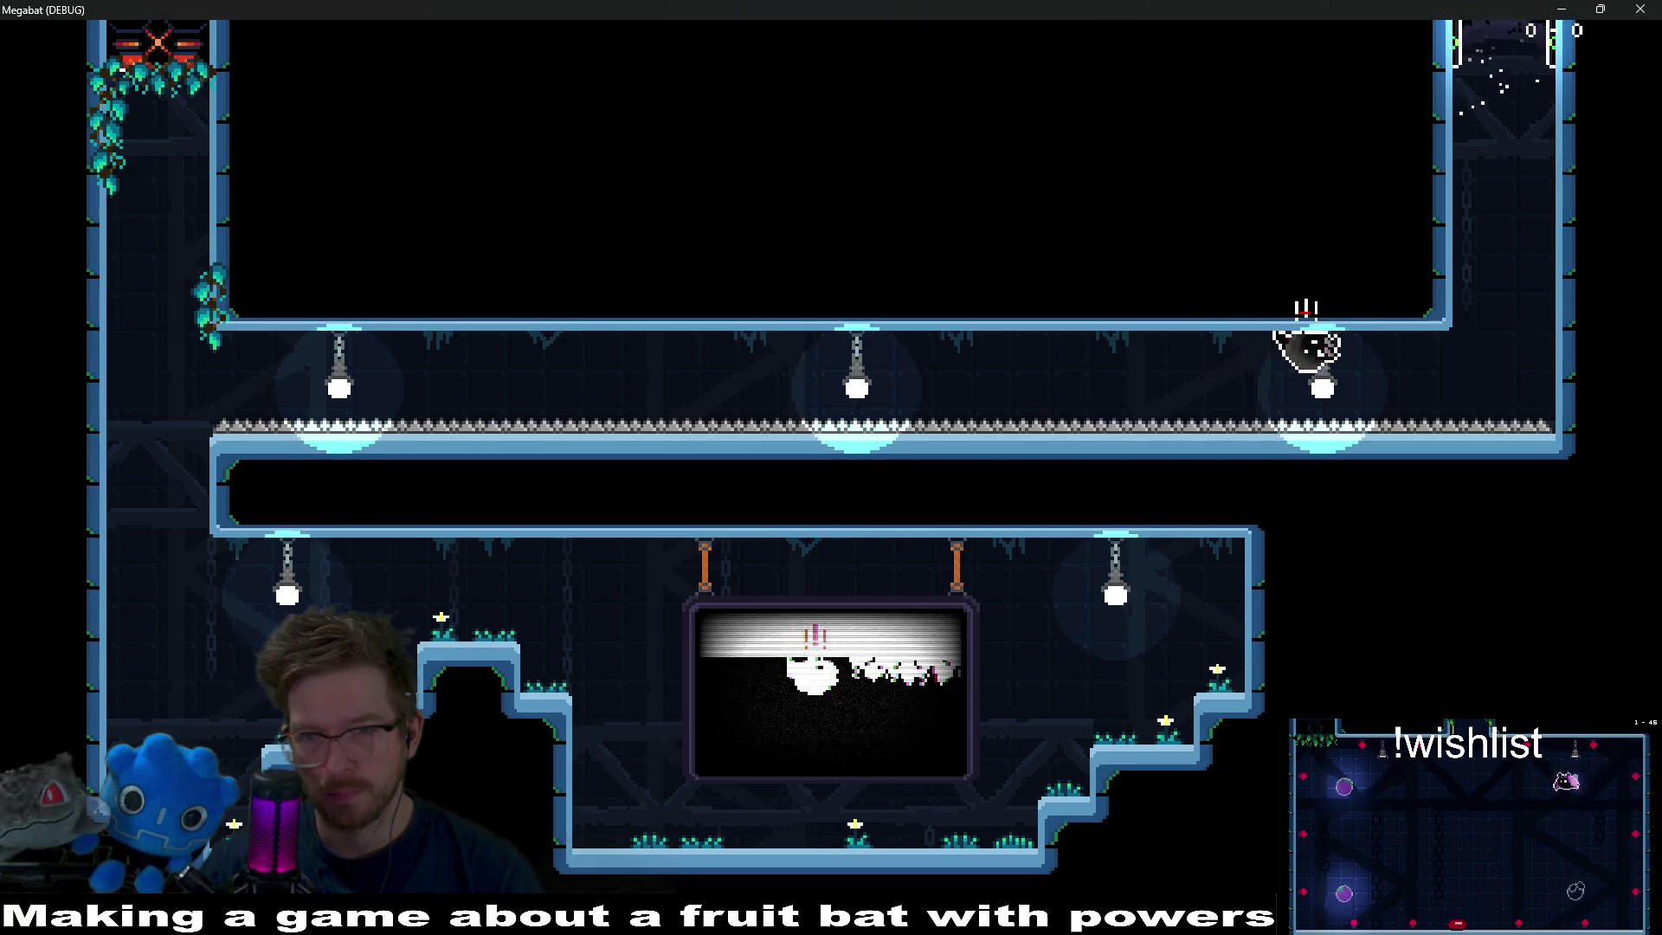
pyautogui.press('Up')
pyautogui.press('Down')
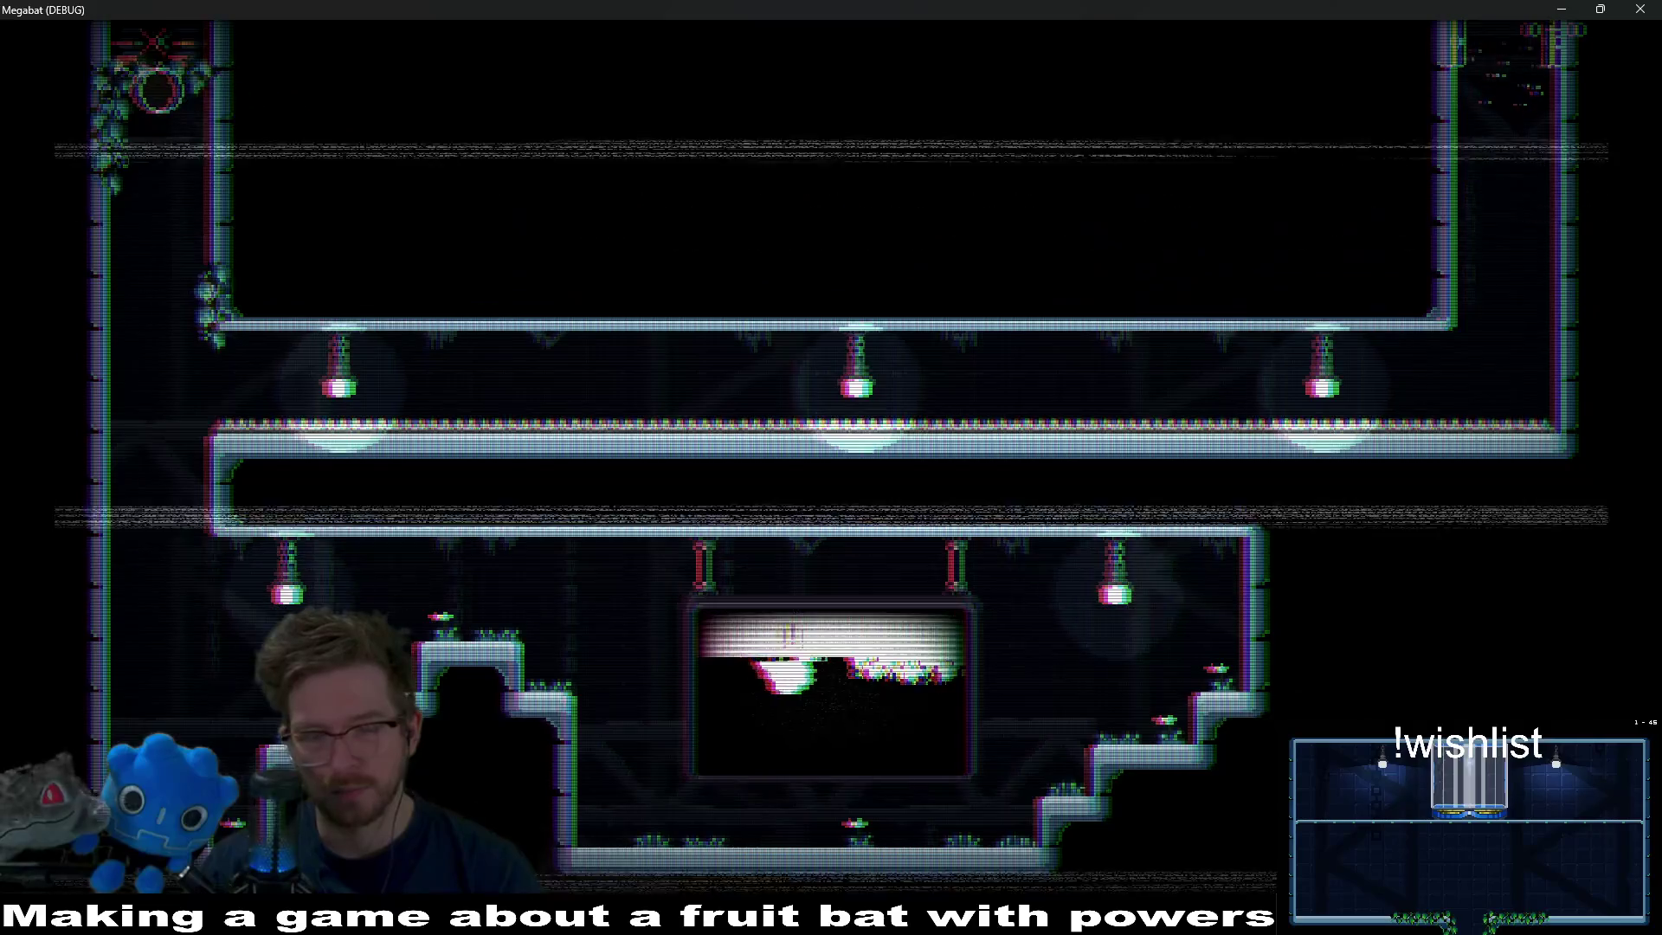
pyautogui.press('Right')
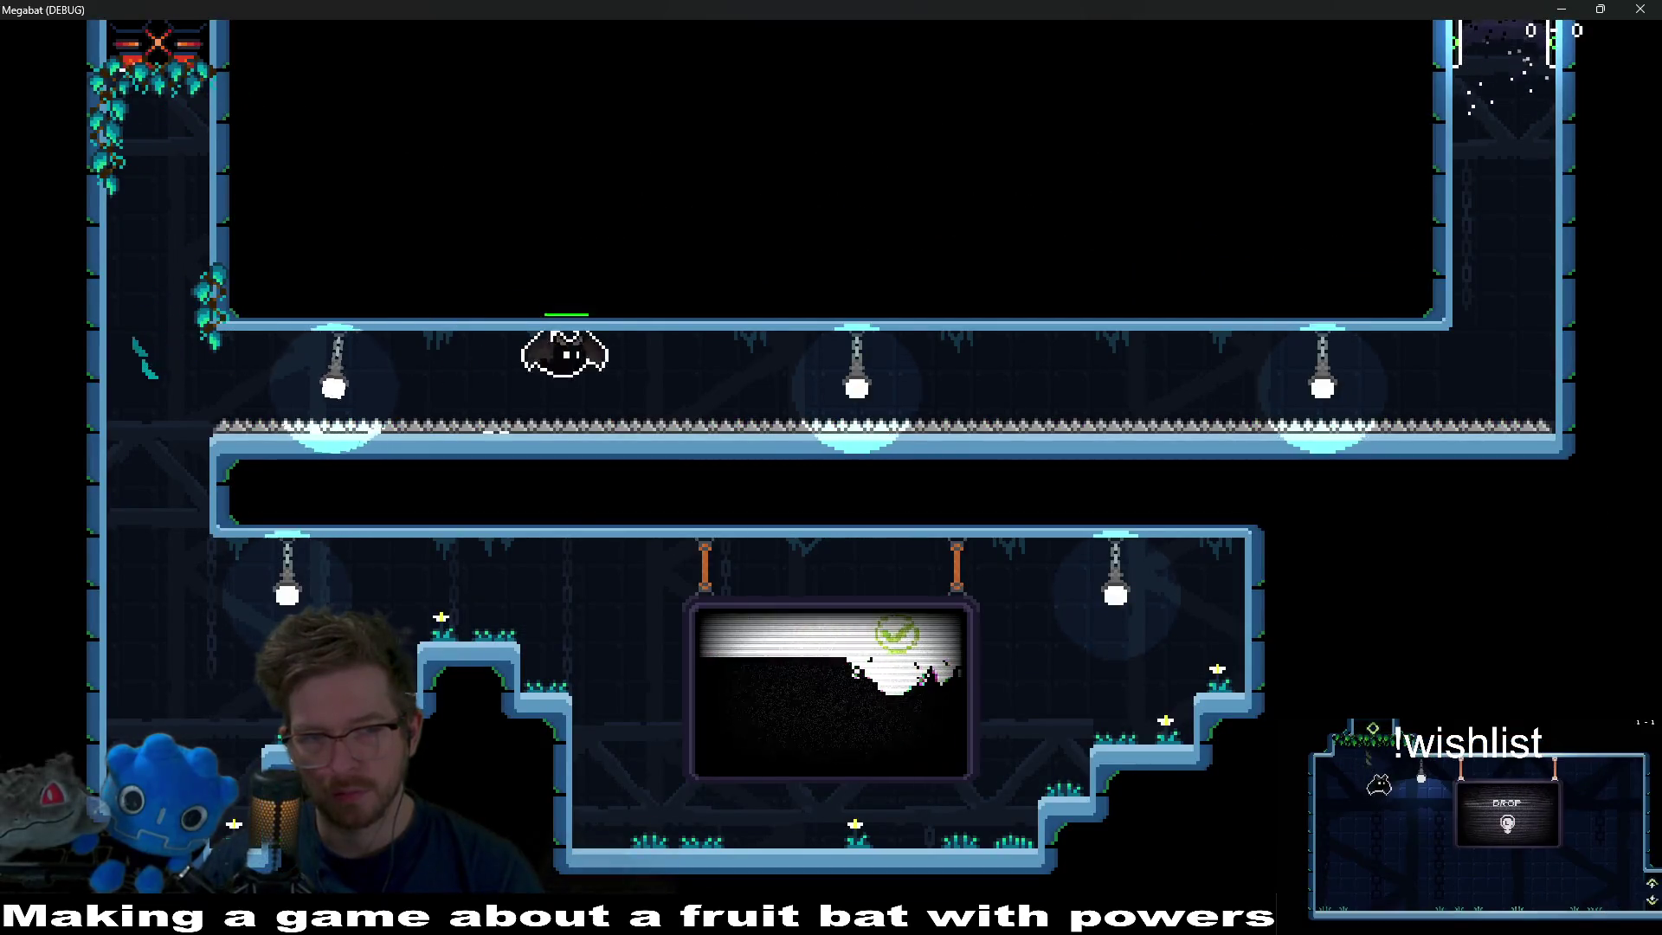
pyautogui.press('Right')
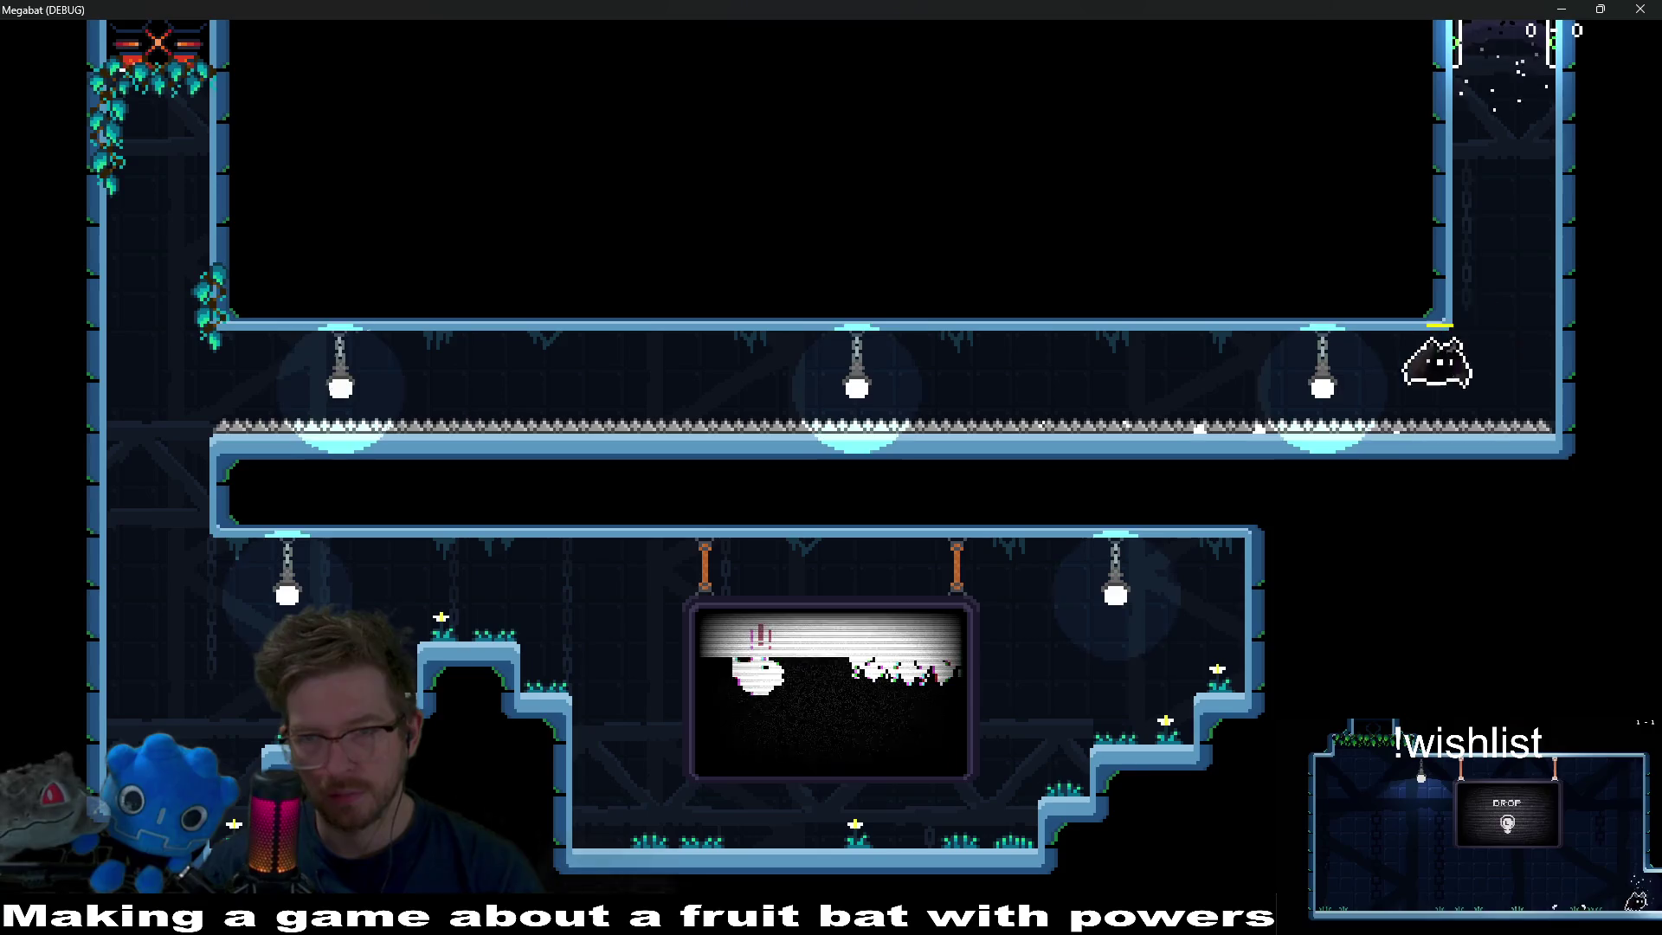
pyautogui.press('Up')
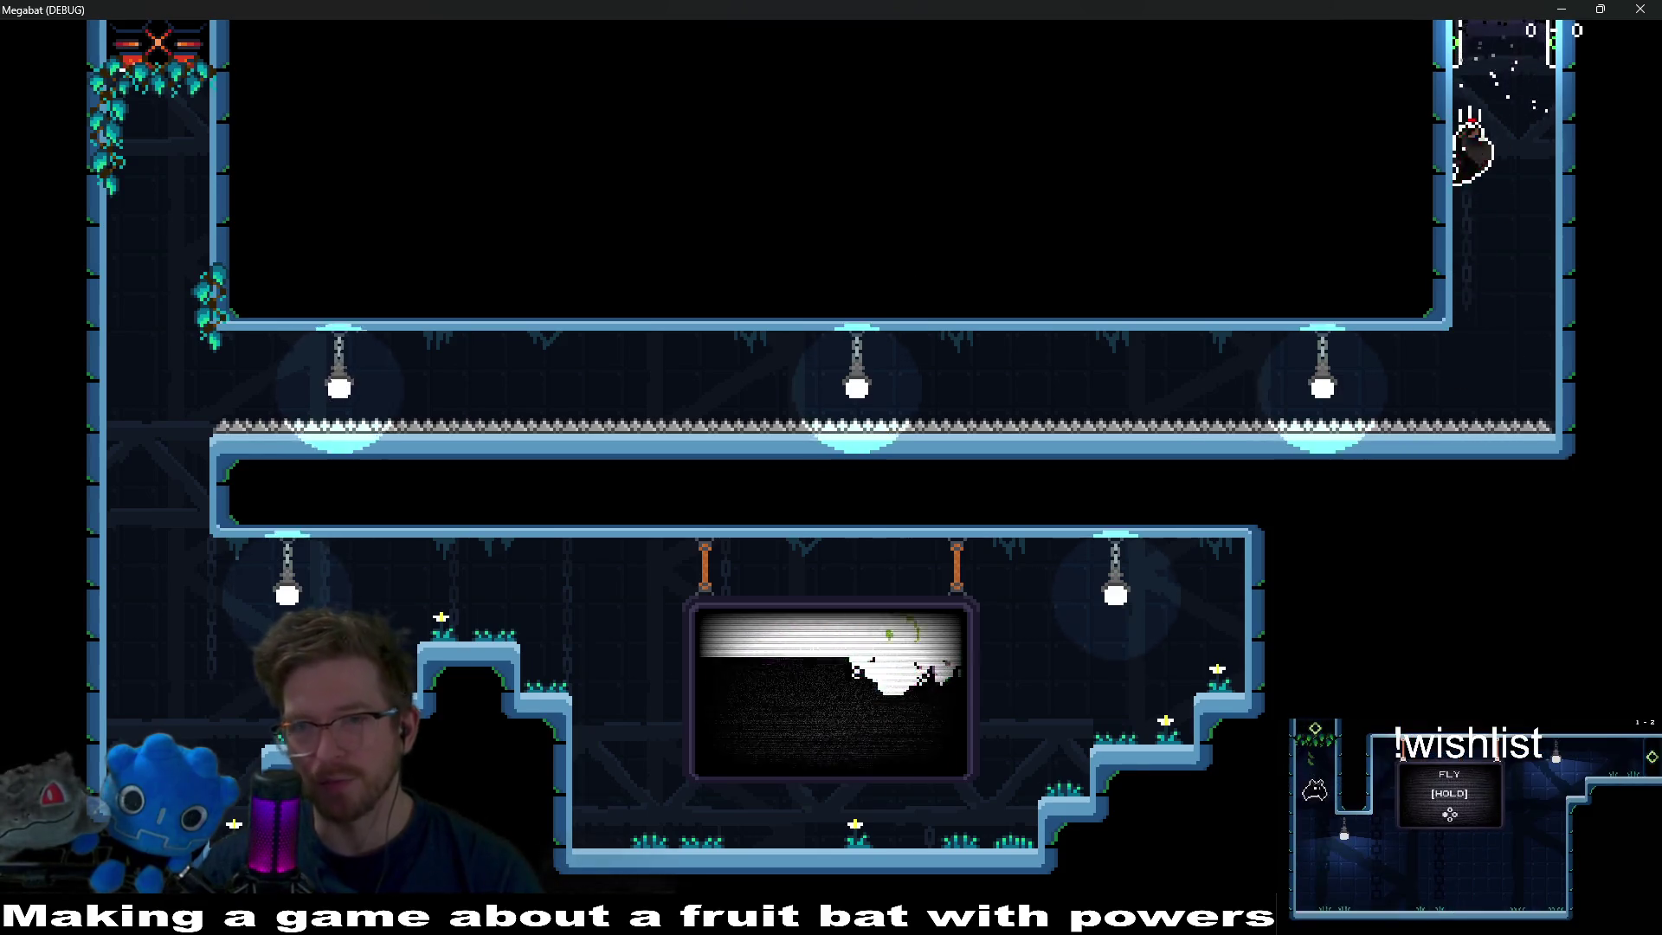
pyautogui.press('Escape')
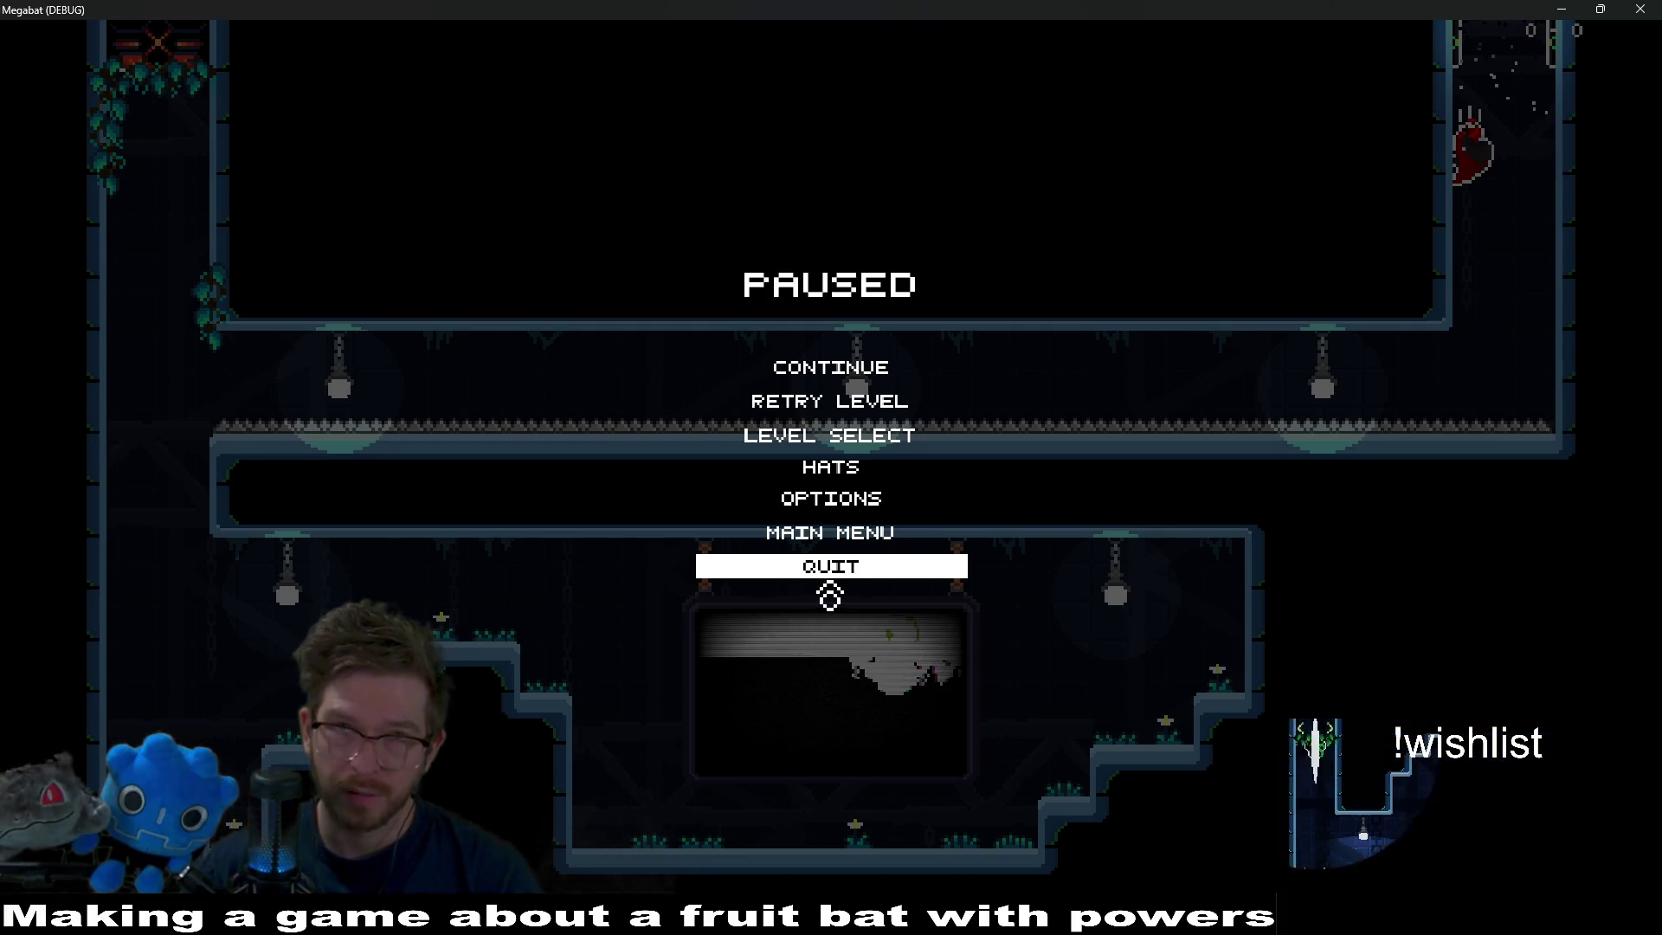
pyautogui.click(835, 579)
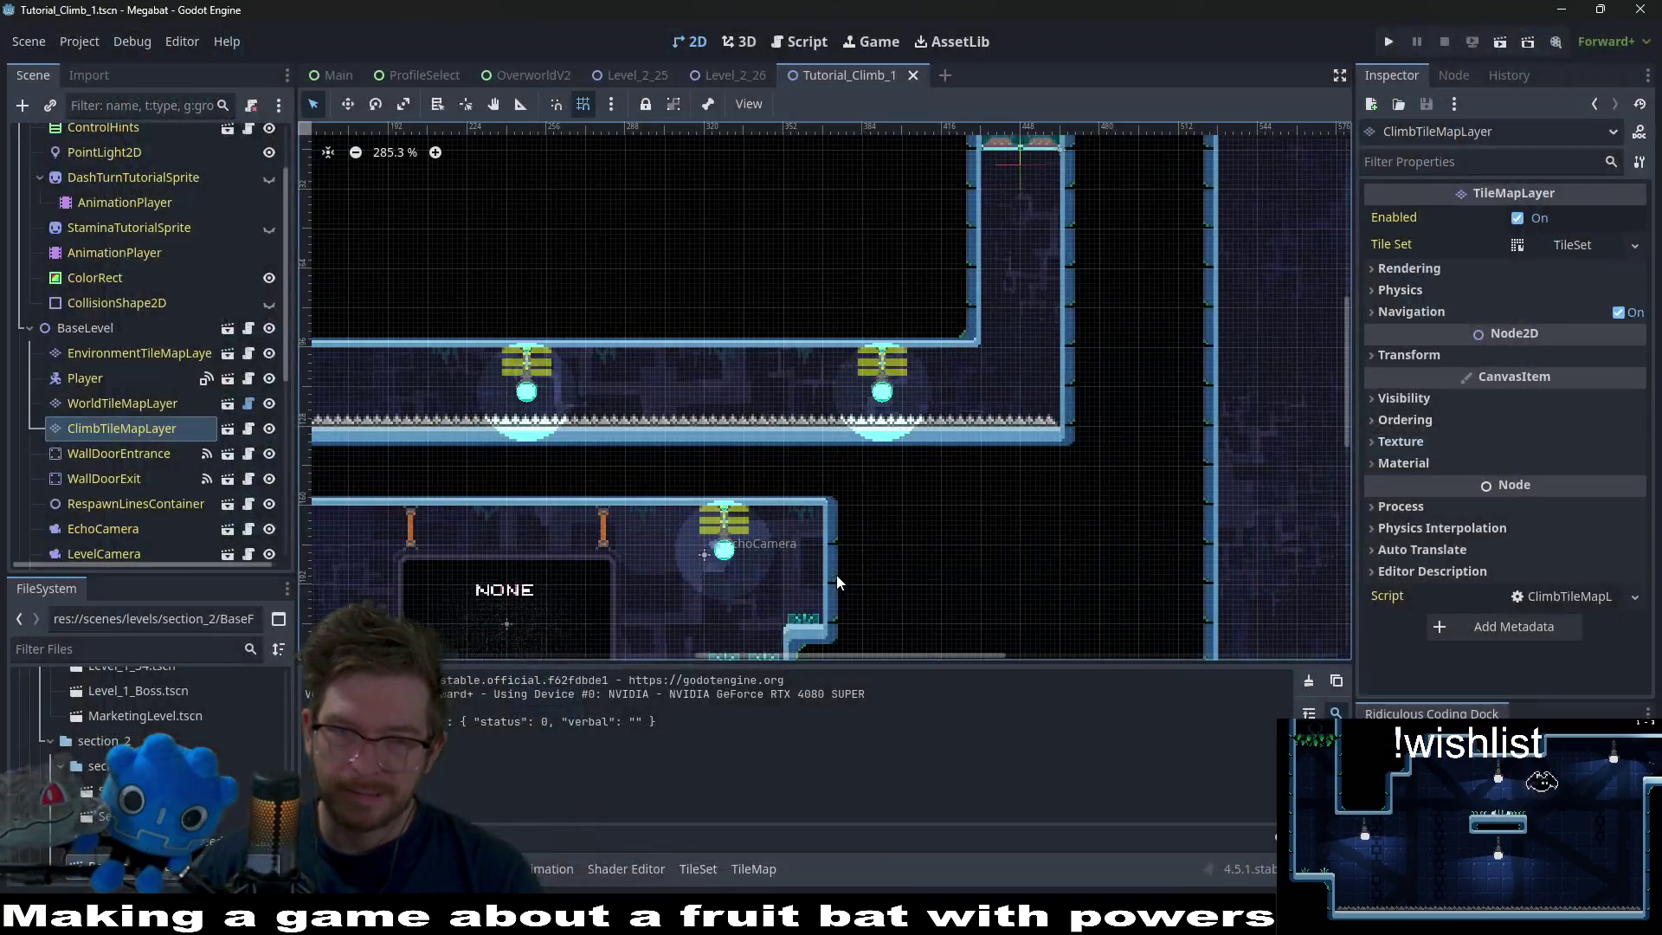
pyautogui.scroll(-5, 996, 360)
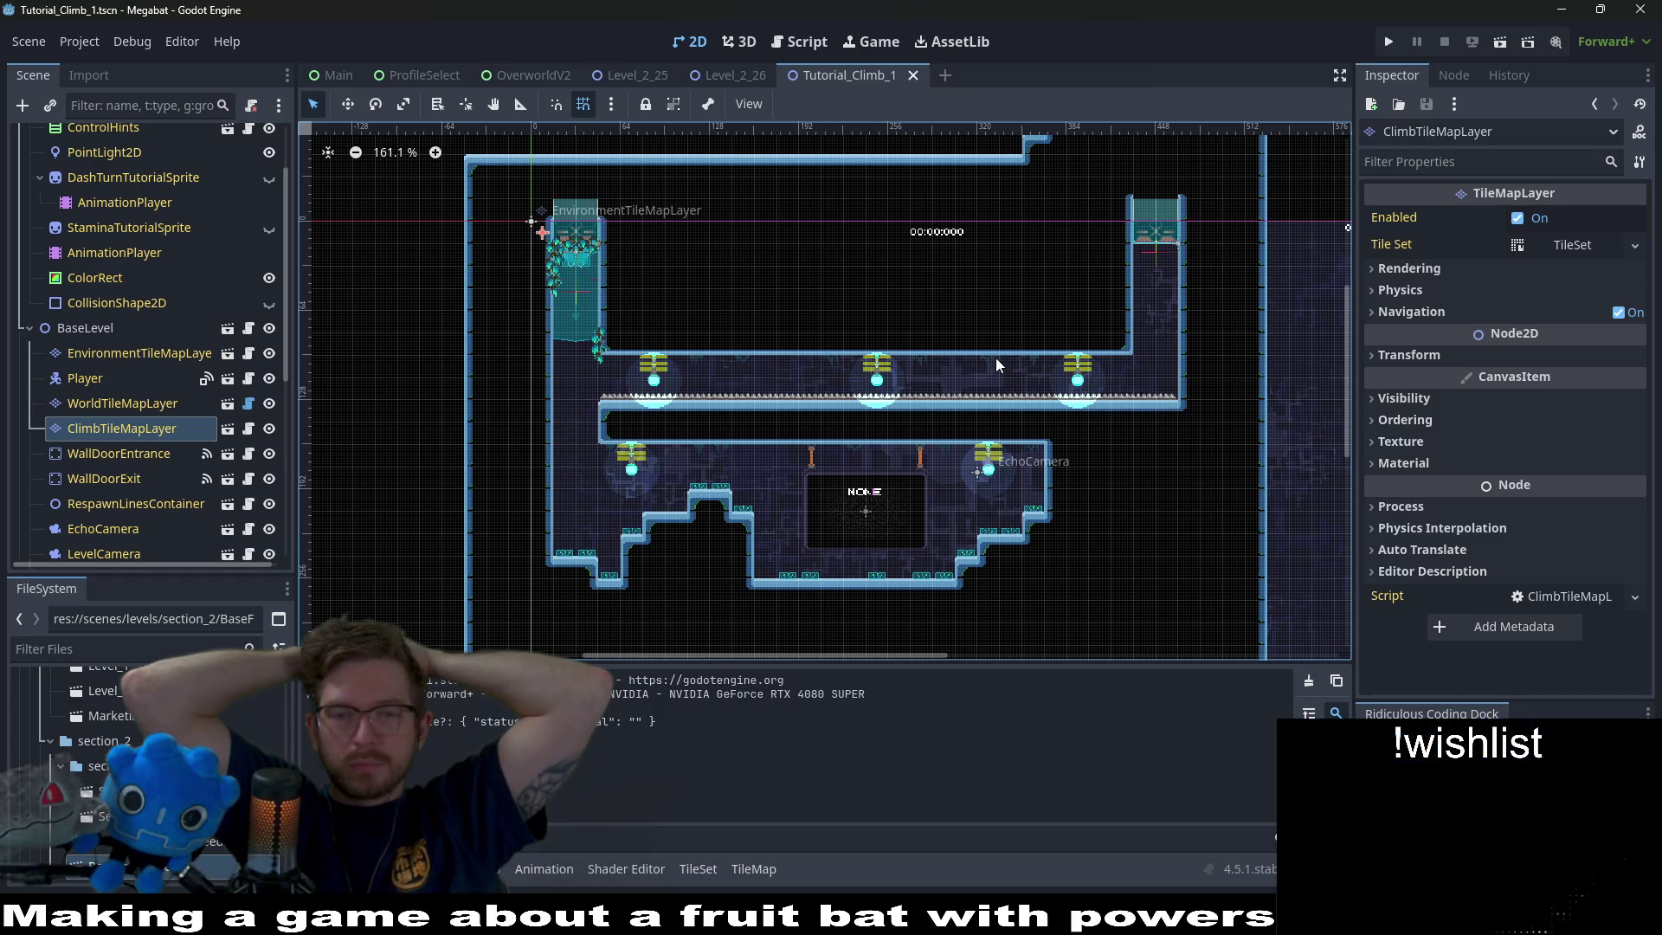
pyautogui.click(1288, 477)
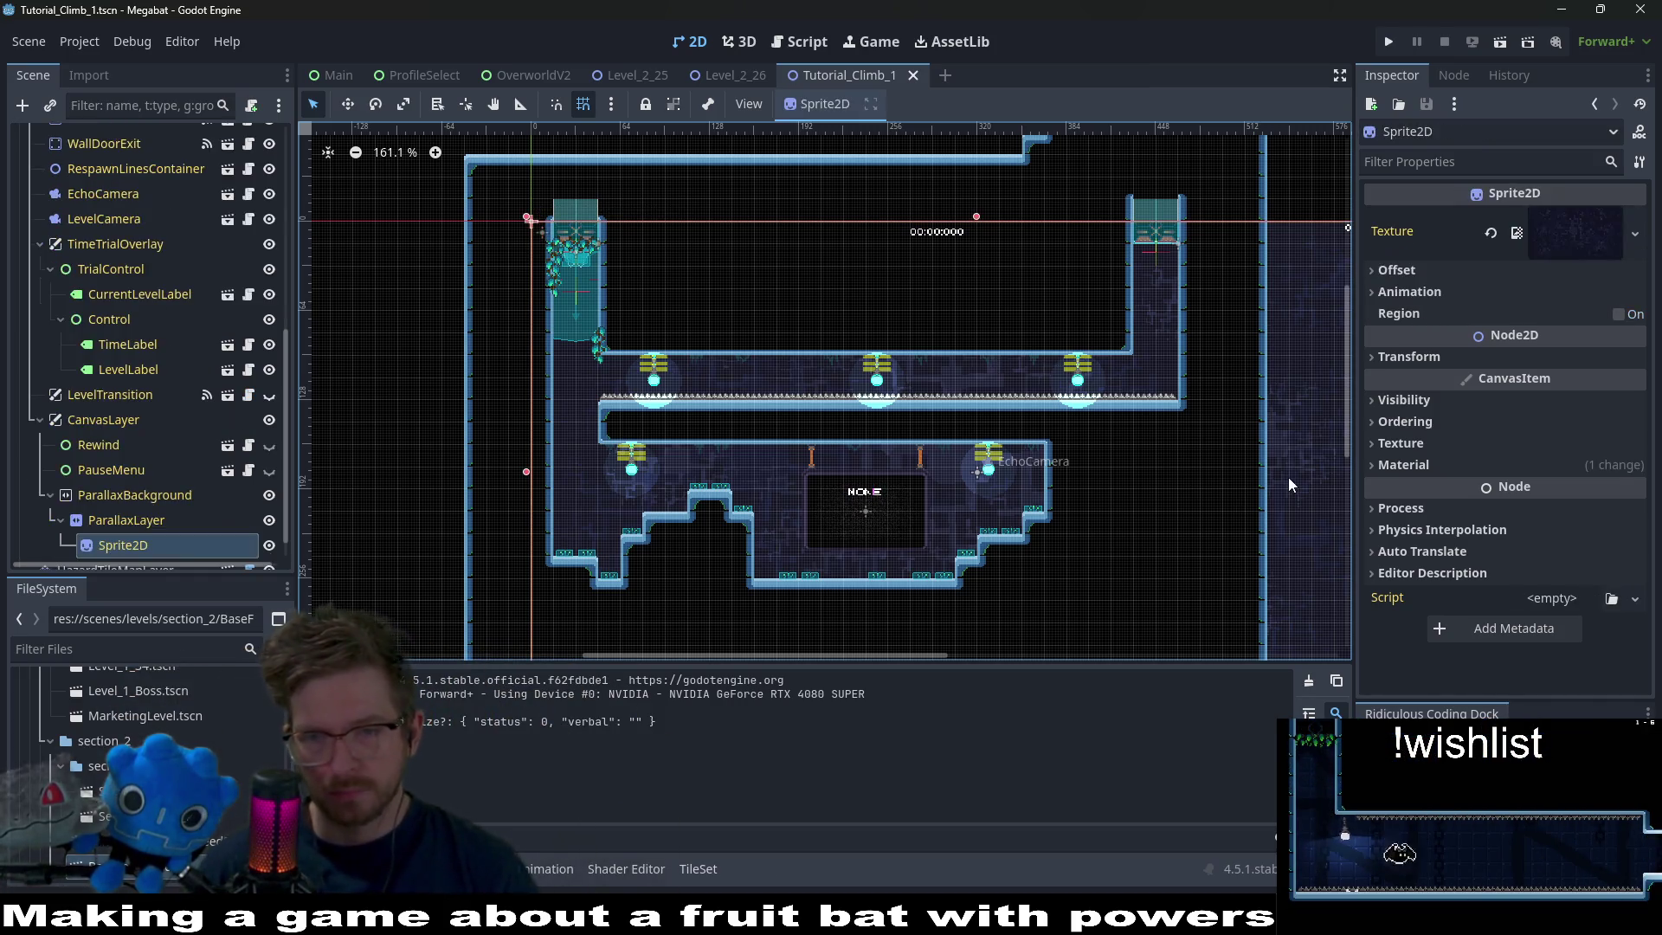
pyautogui.hotkey('ctrl', 's')
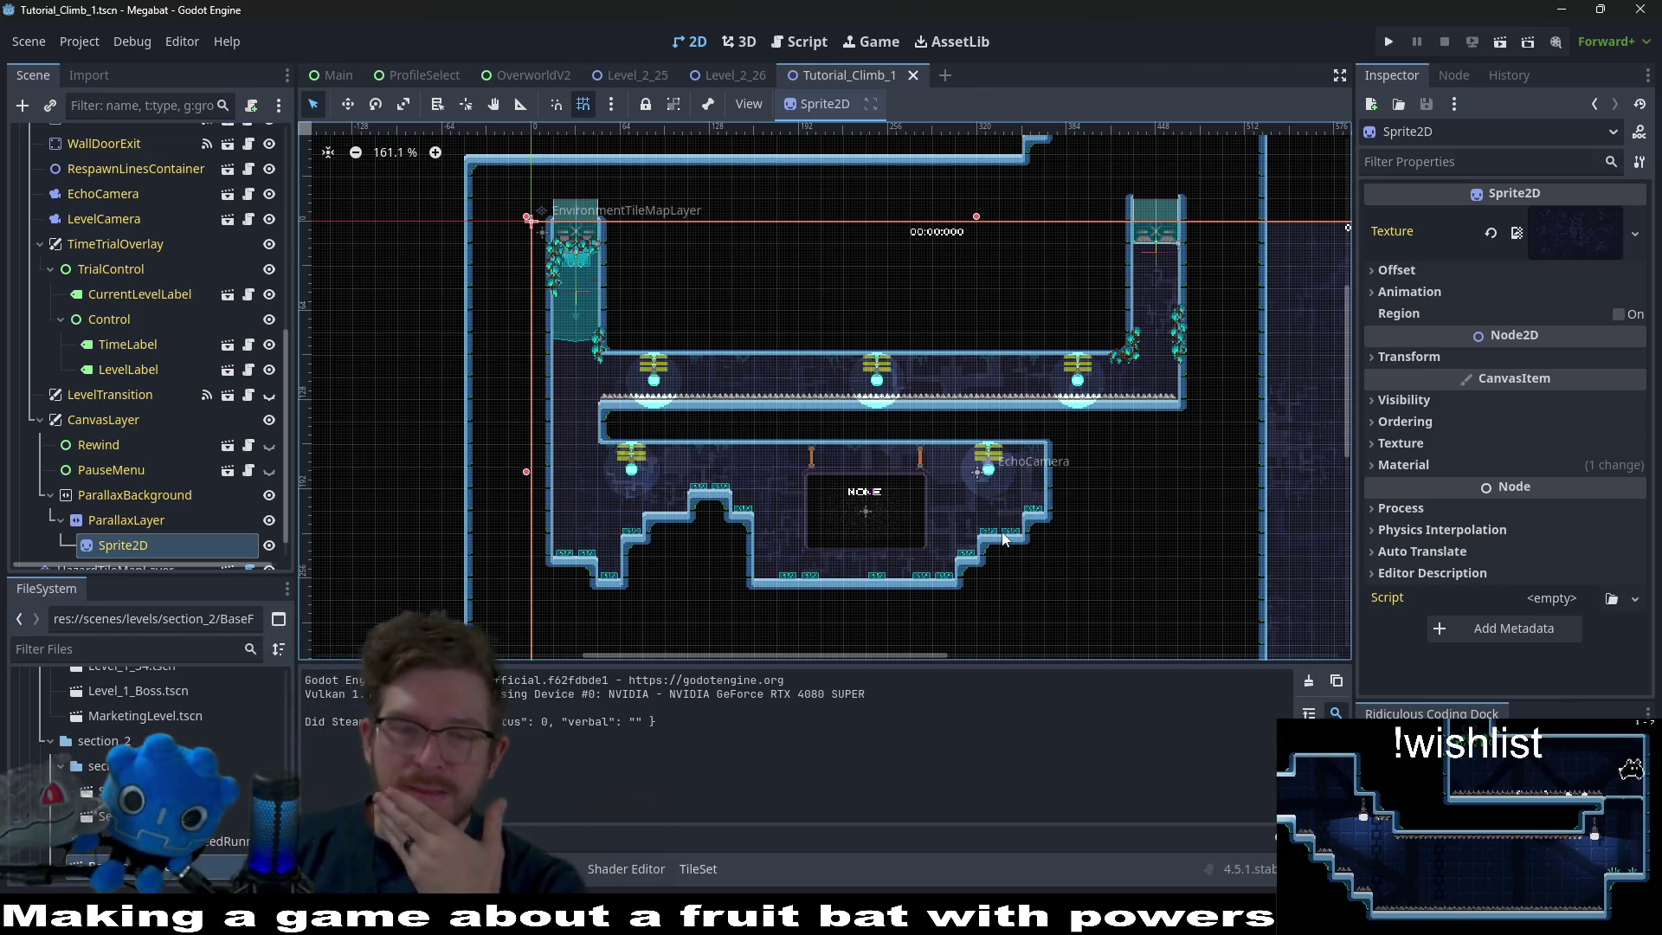
pyautogui.scroll(-5, 1004, 546)
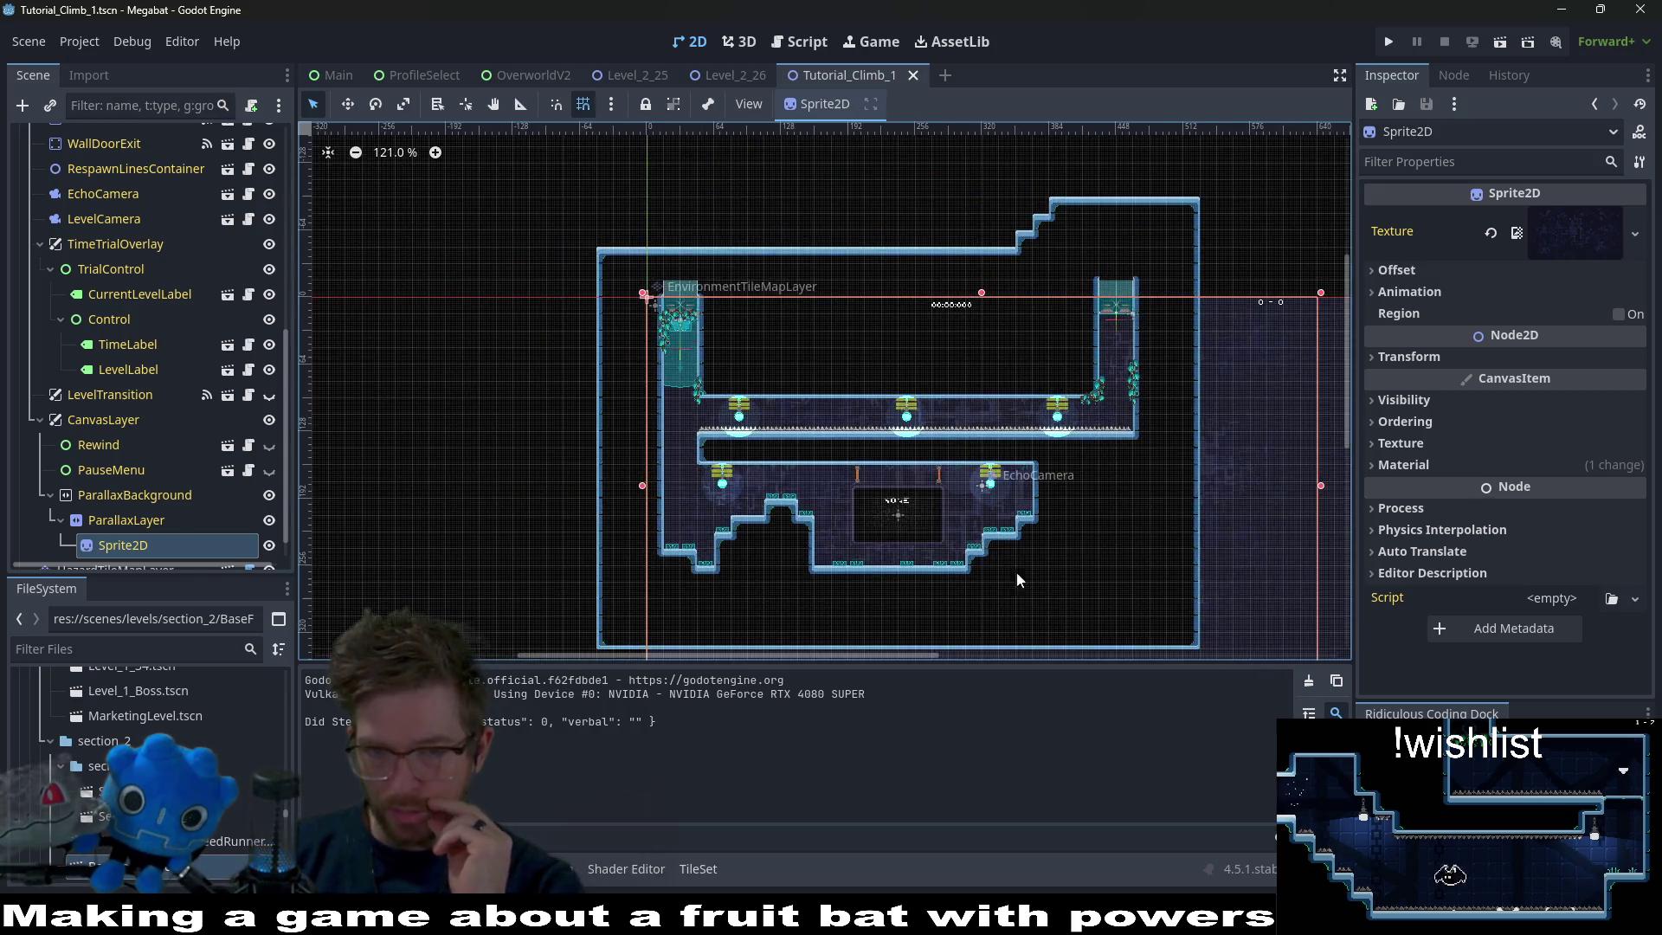
pyautogui.scroll(4, 921, 412)
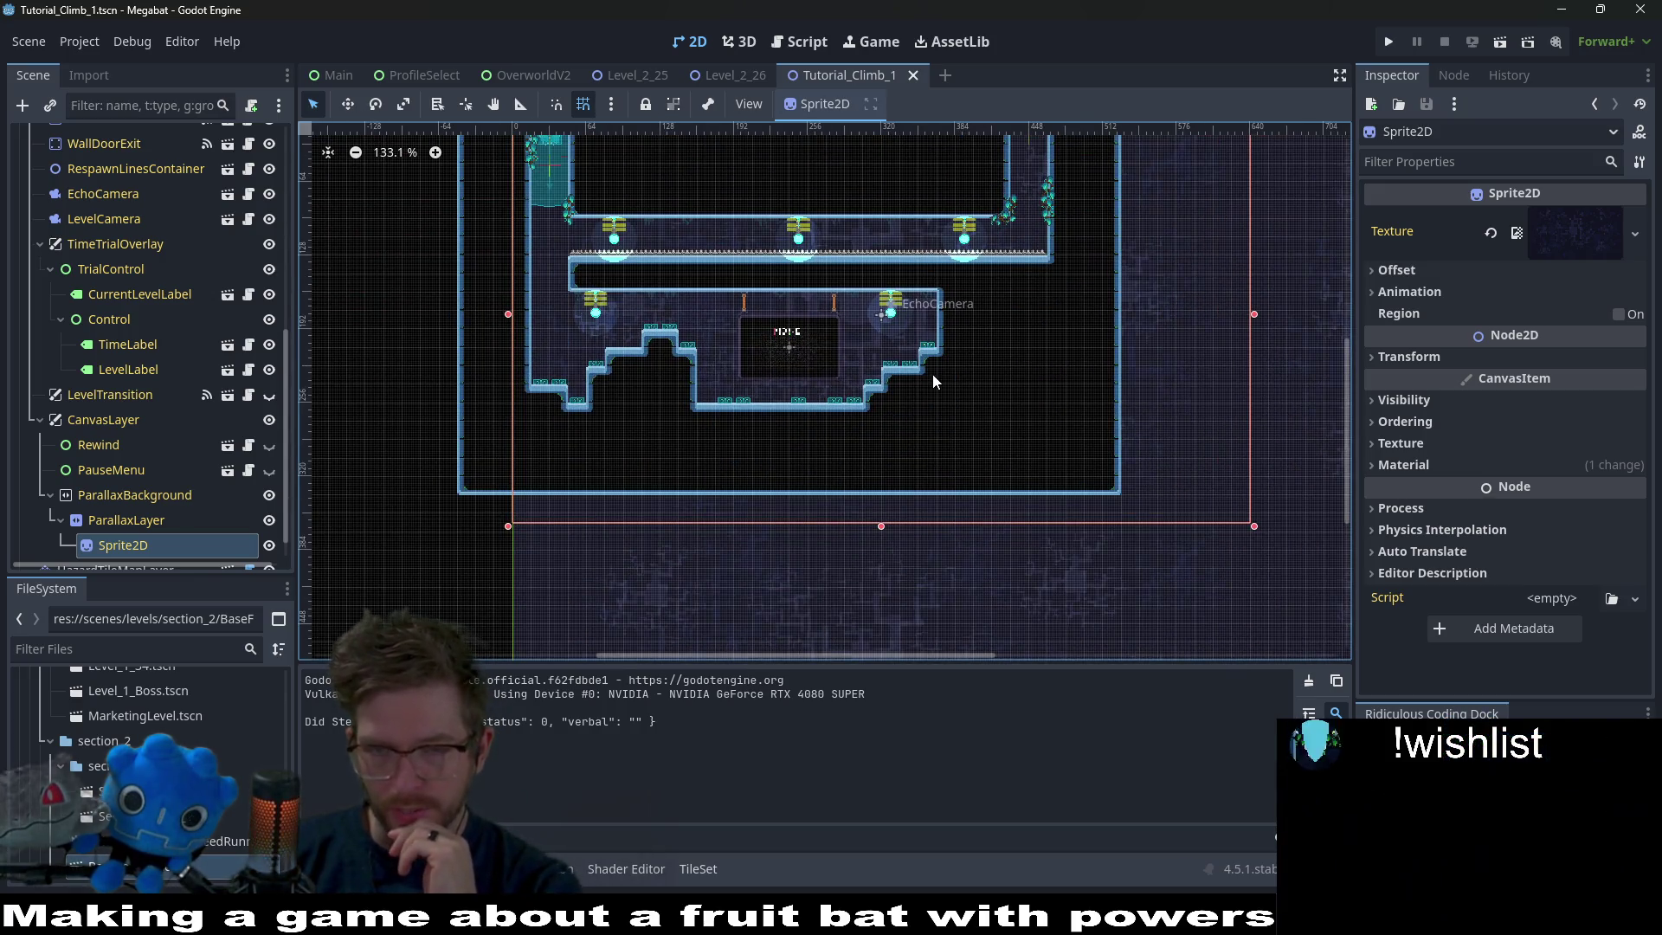
pyautogui.scroll(3, 933, 355)
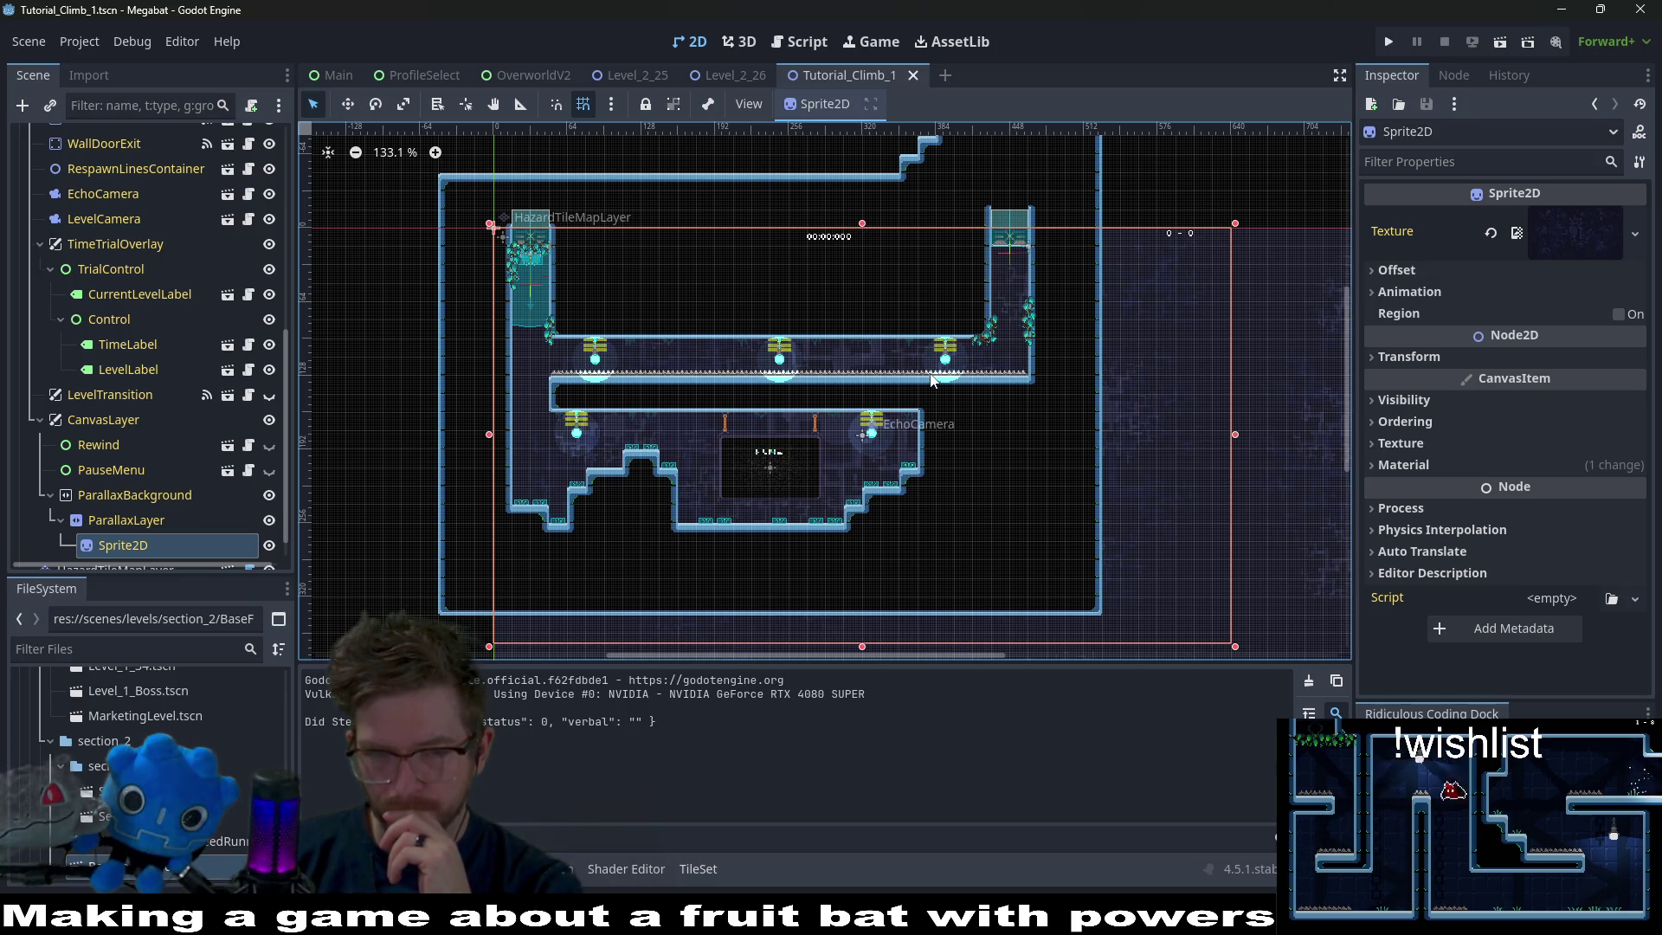
pyautogui.scroll(5, 670, 346)
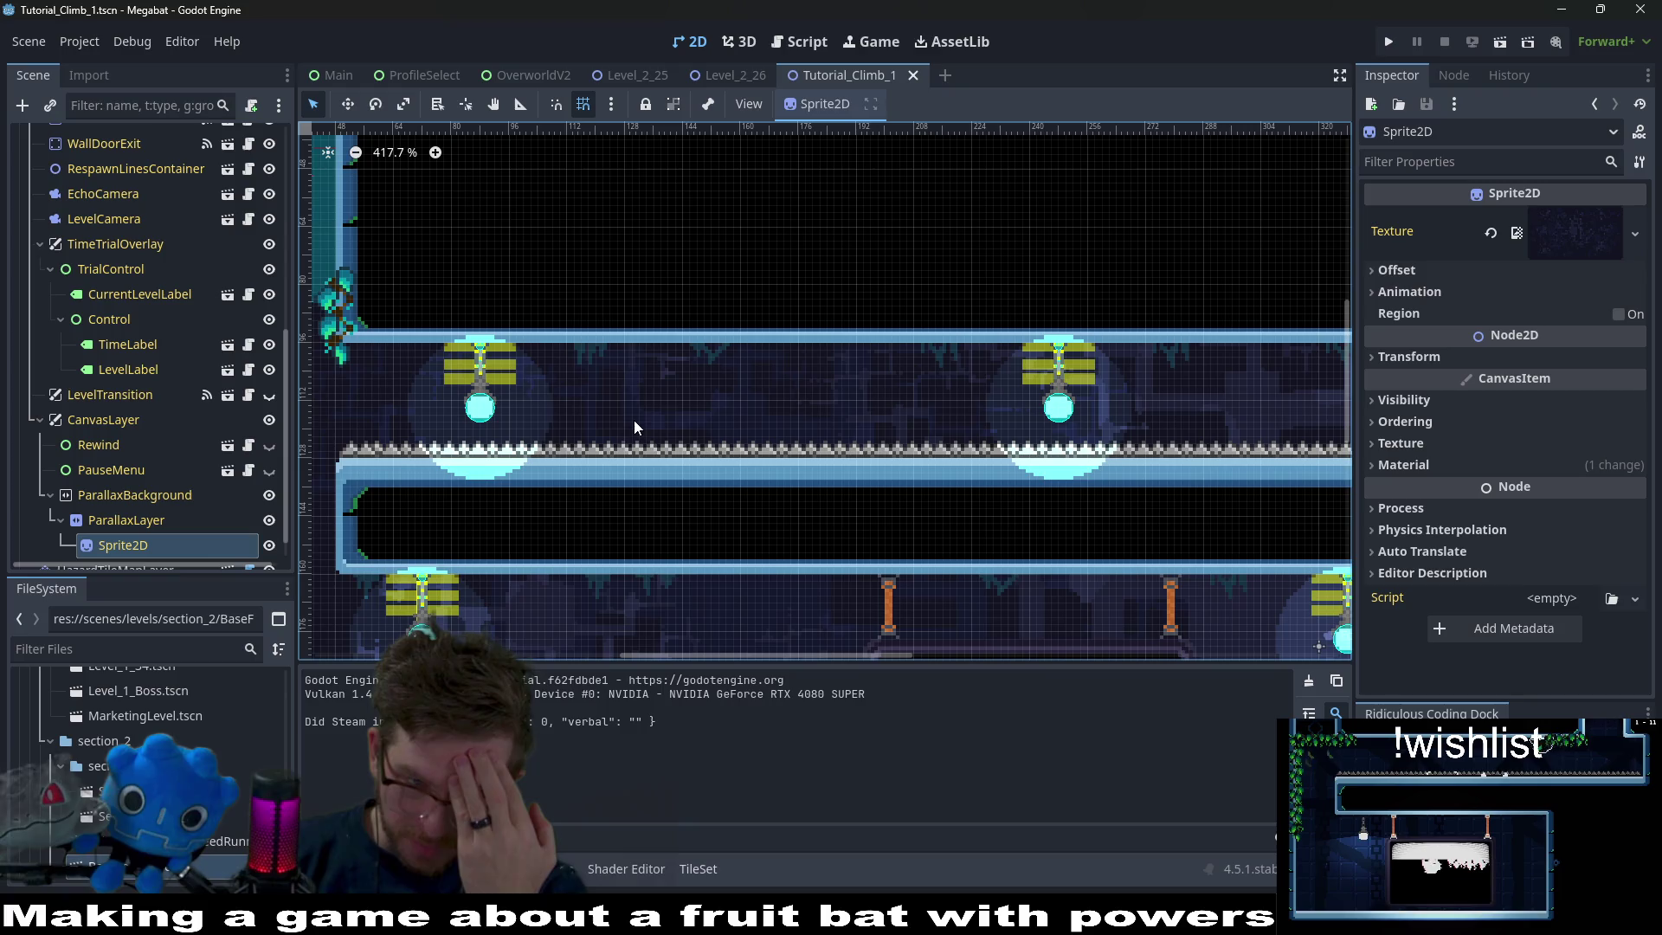
pyautogui.scroll(3, 647, 413)
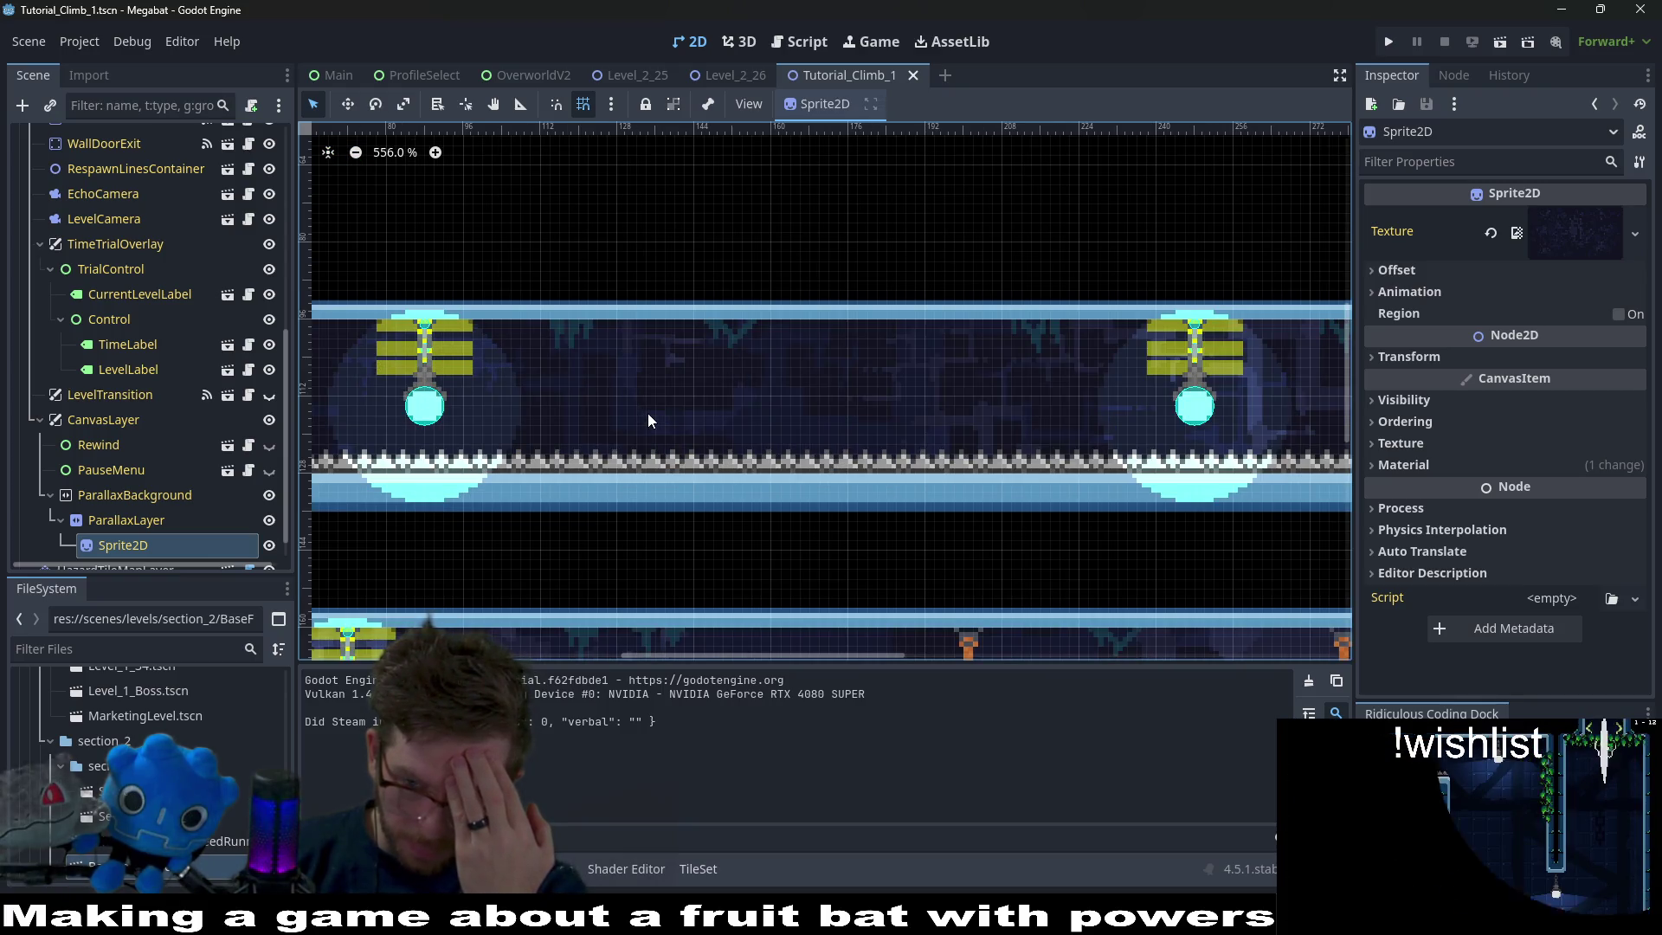
pyautogui.scroll(-1, 168, 388)
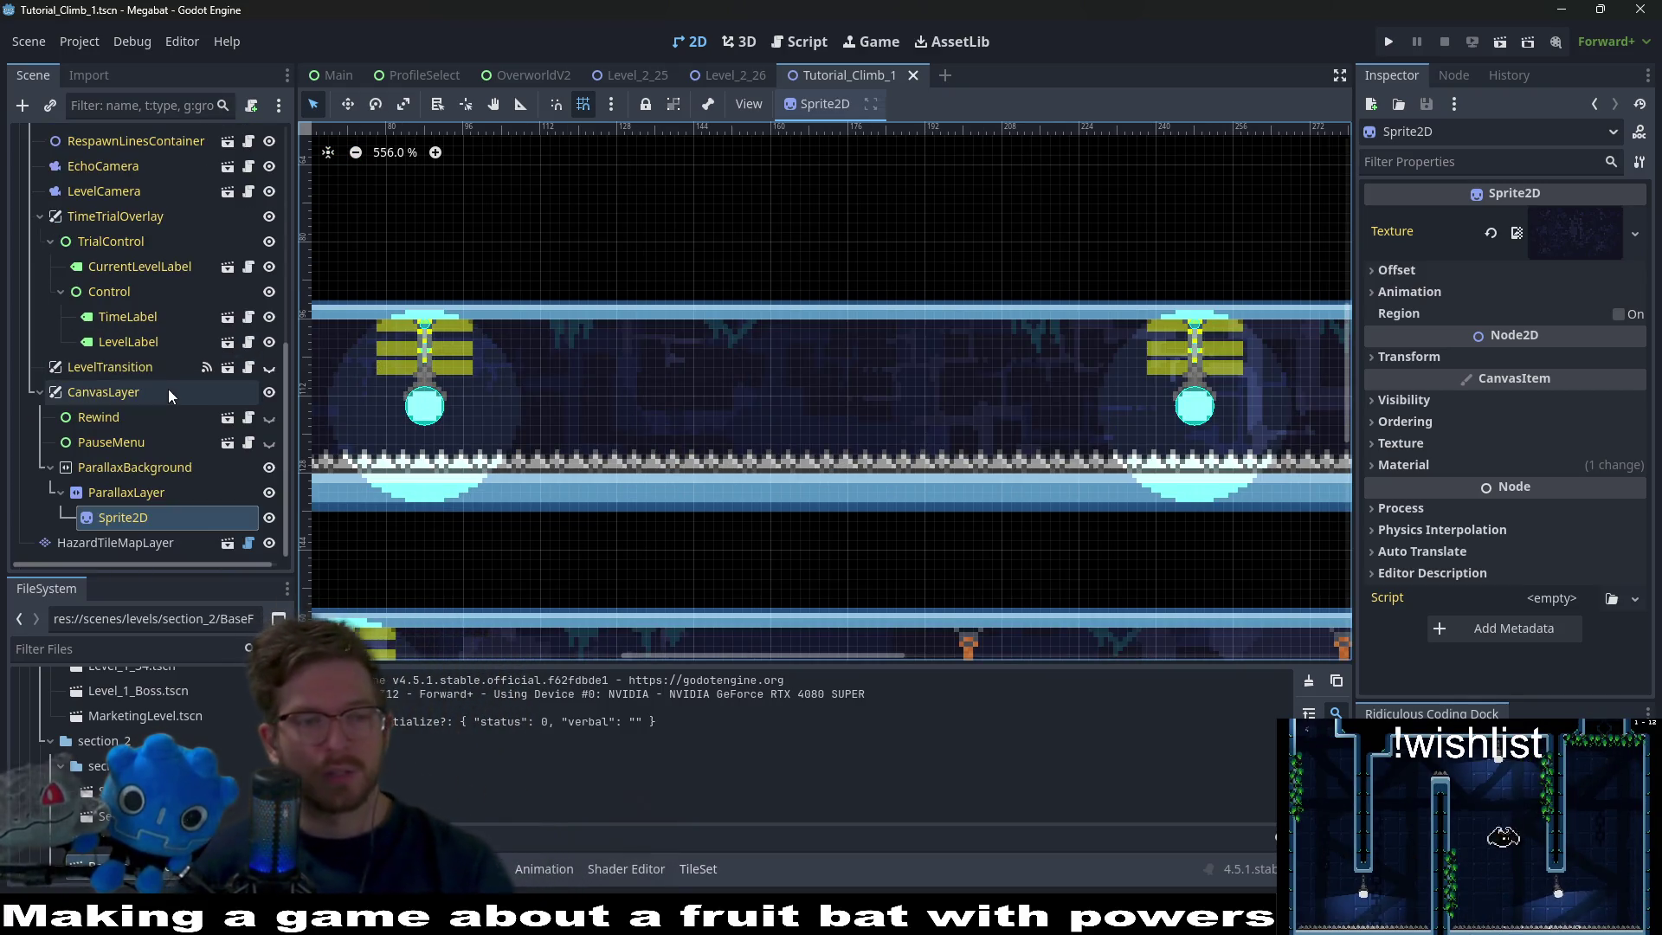
# Paint a second spike row along the upper corridor on HazardTileMapLayer, then briefly playtest.
pyautogui.click(104, 543)
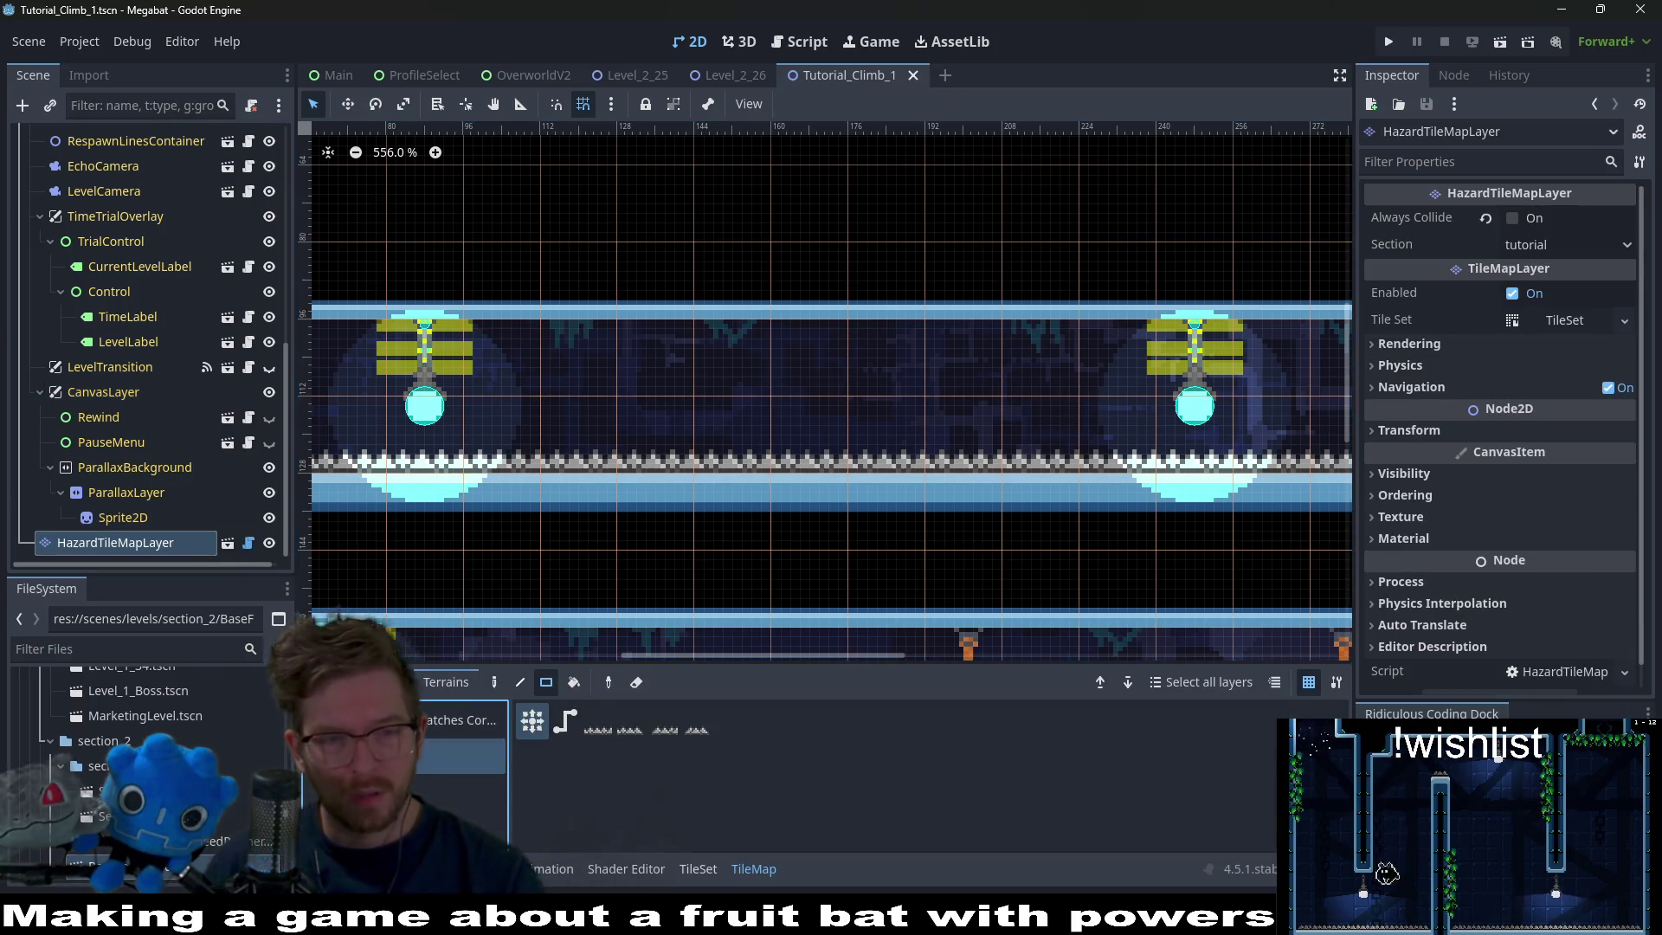
pyautogui.scroll(-2, 549, 443)
pyautogui.moveTo(734, 405); pyautogui.dragTo(1030, 398)
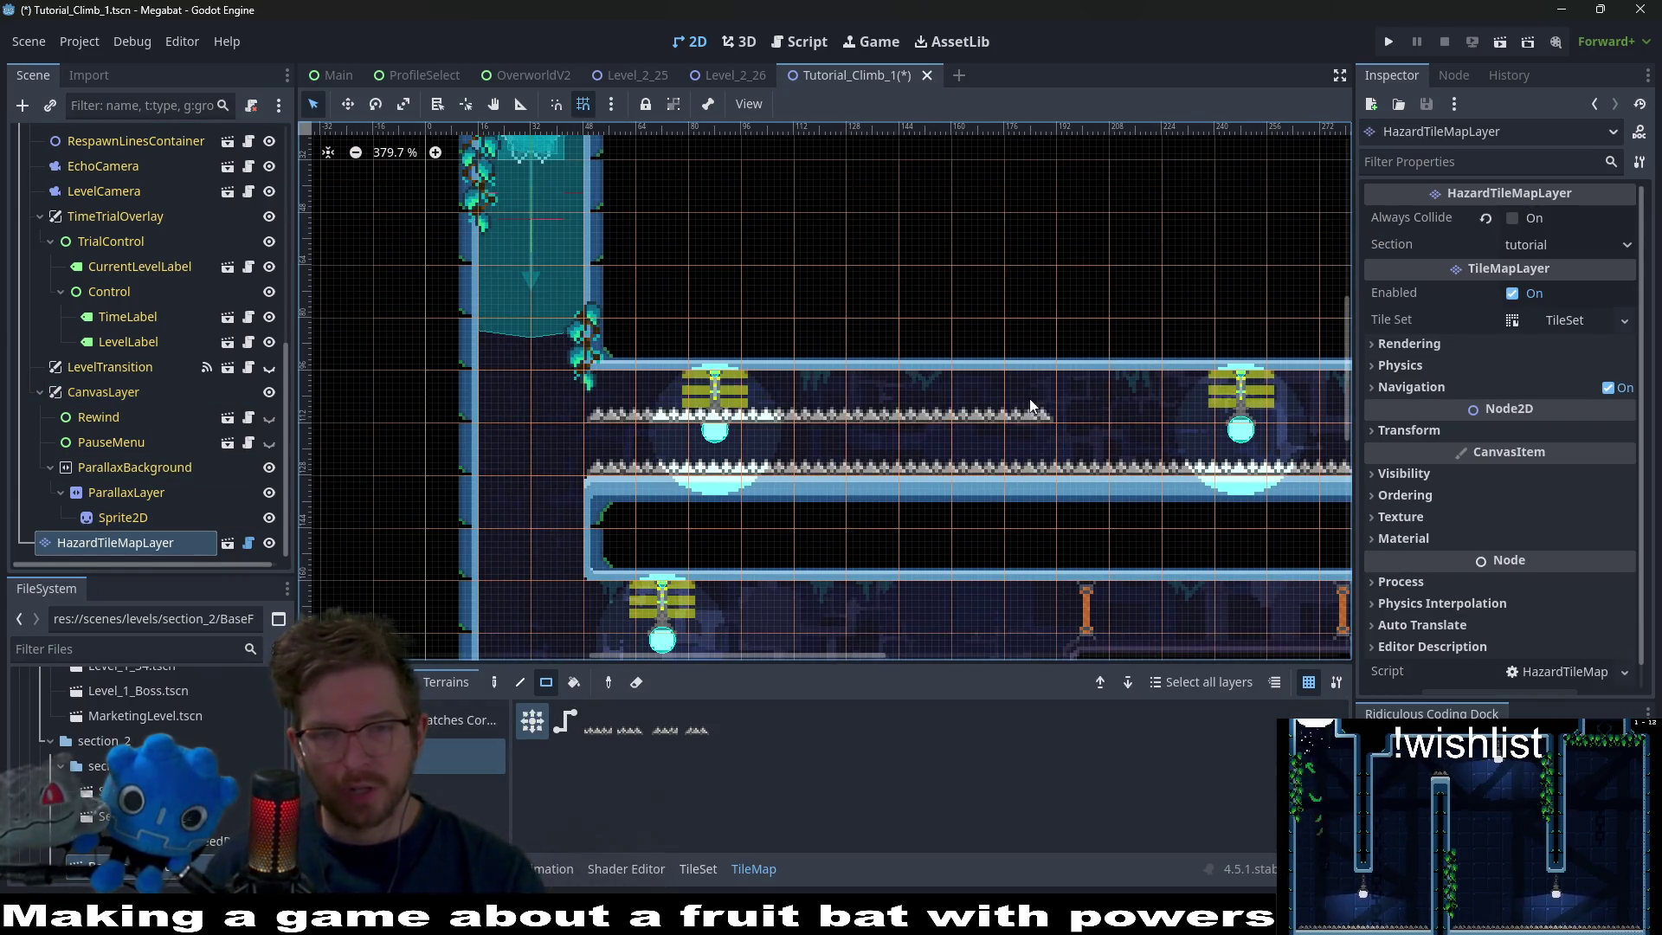
pyautogui.hscroll(5, 1030, 398)
pyautogui.moveTo(549, 407); pyautogui.dragTo(1305, 418)
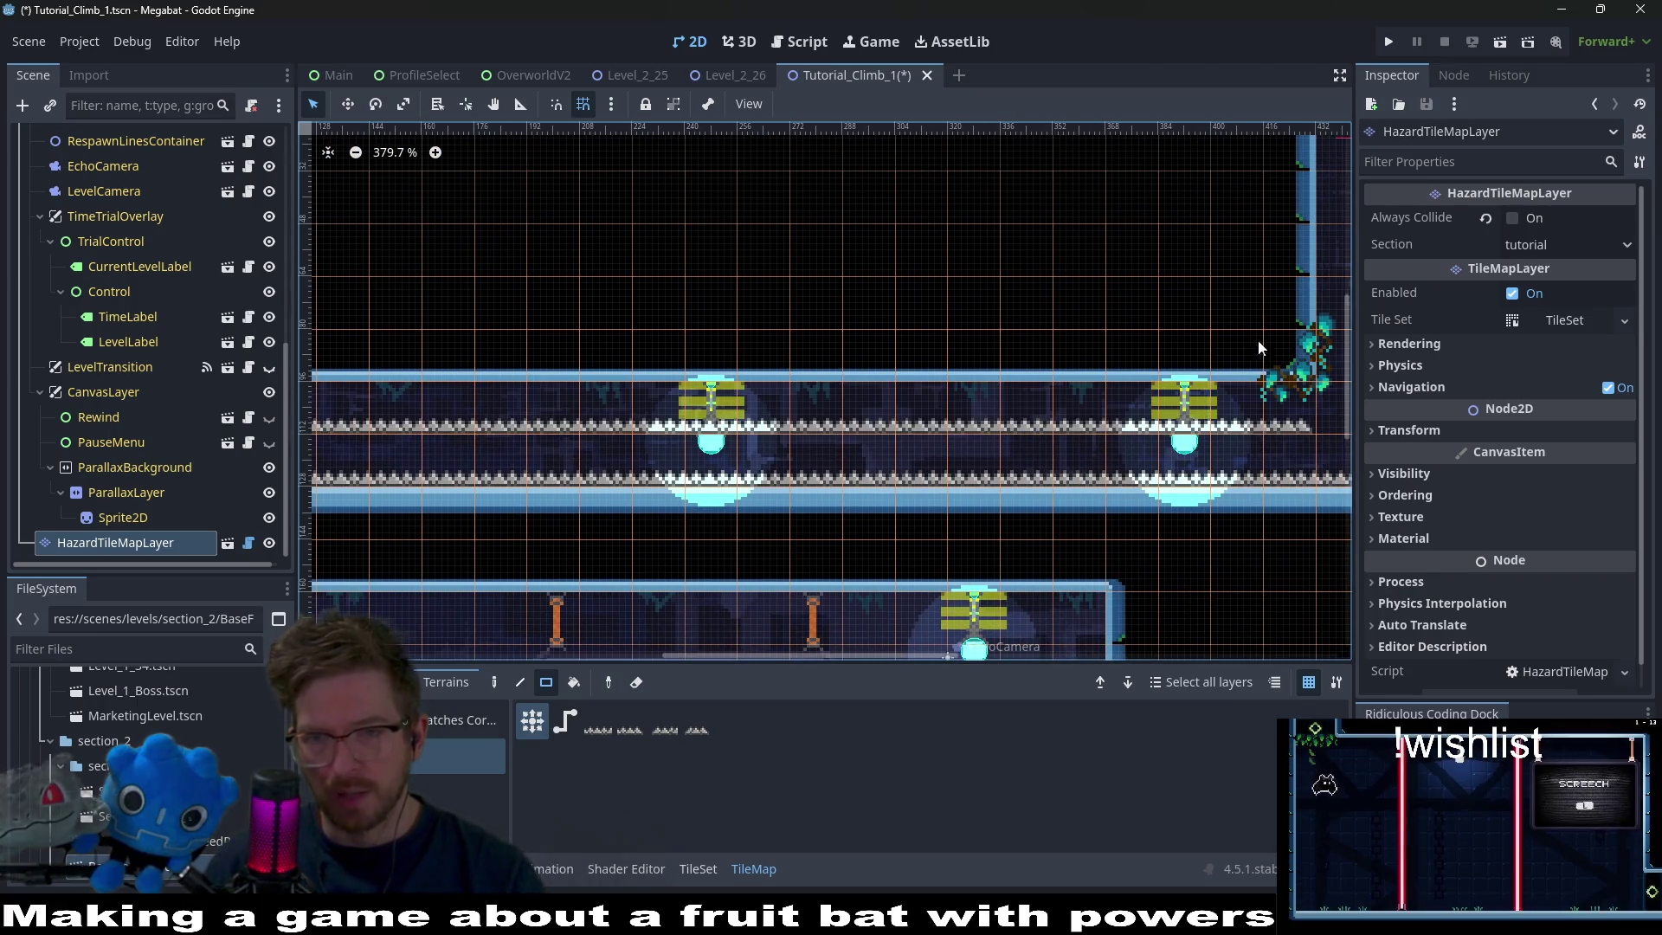
pyautogui.click(1499, 43)
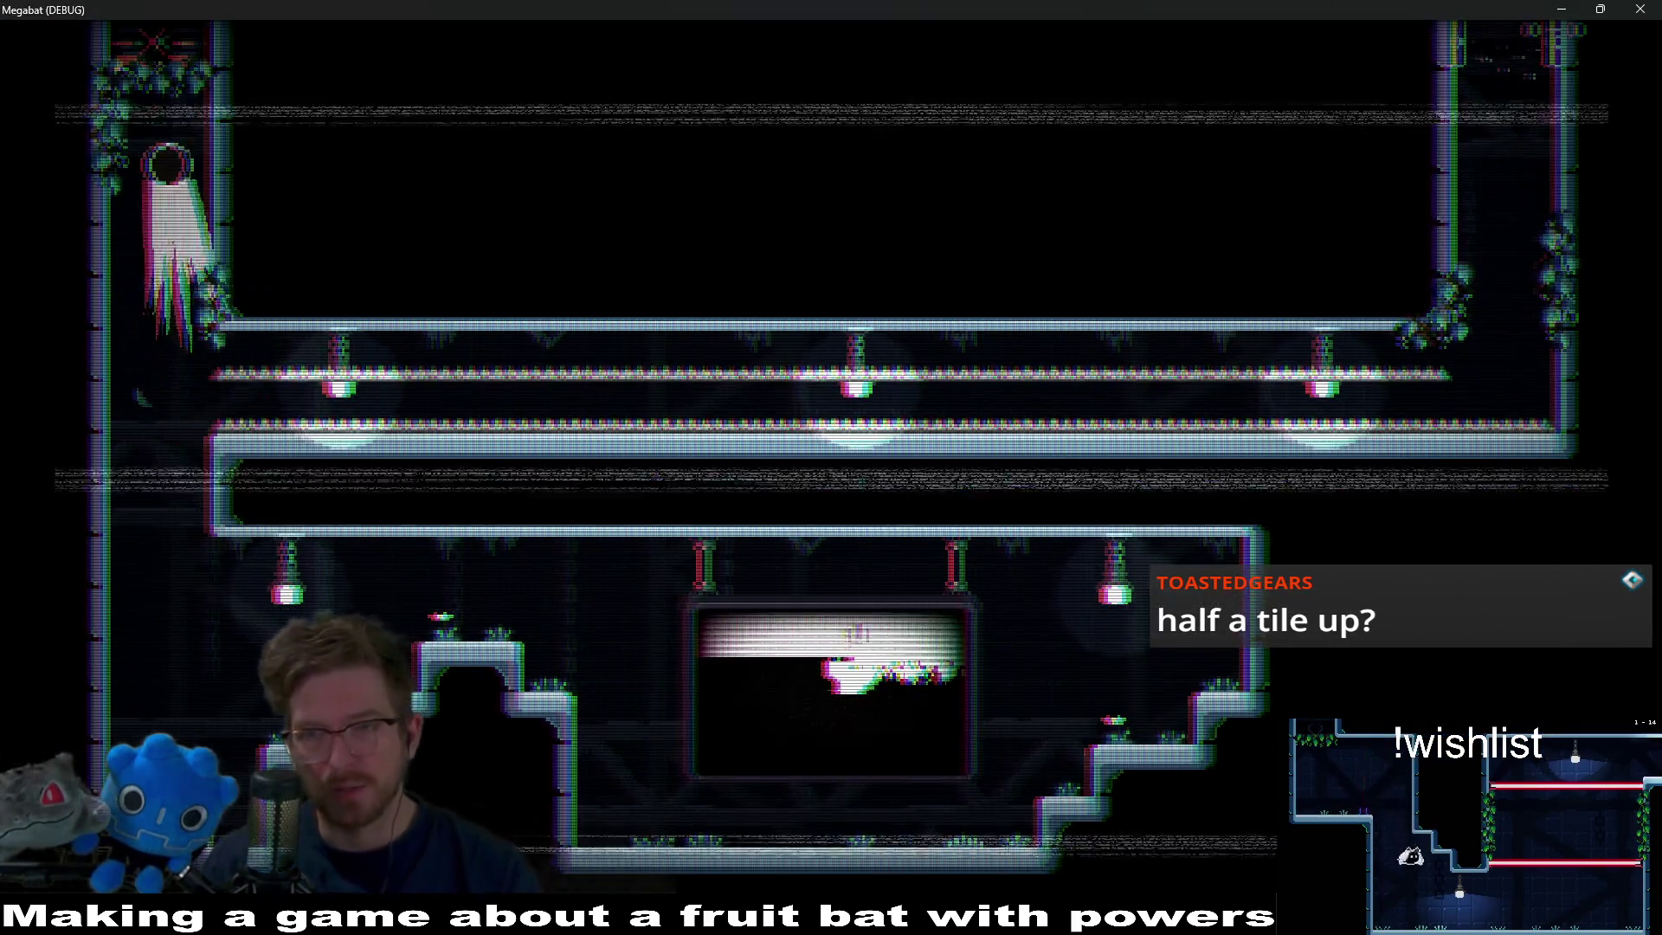
pyautogui.click(1642, 9)
# Move the hazard layer down about half a tile plus one pixel.
pyautogui.scroll(3, 879, 463)
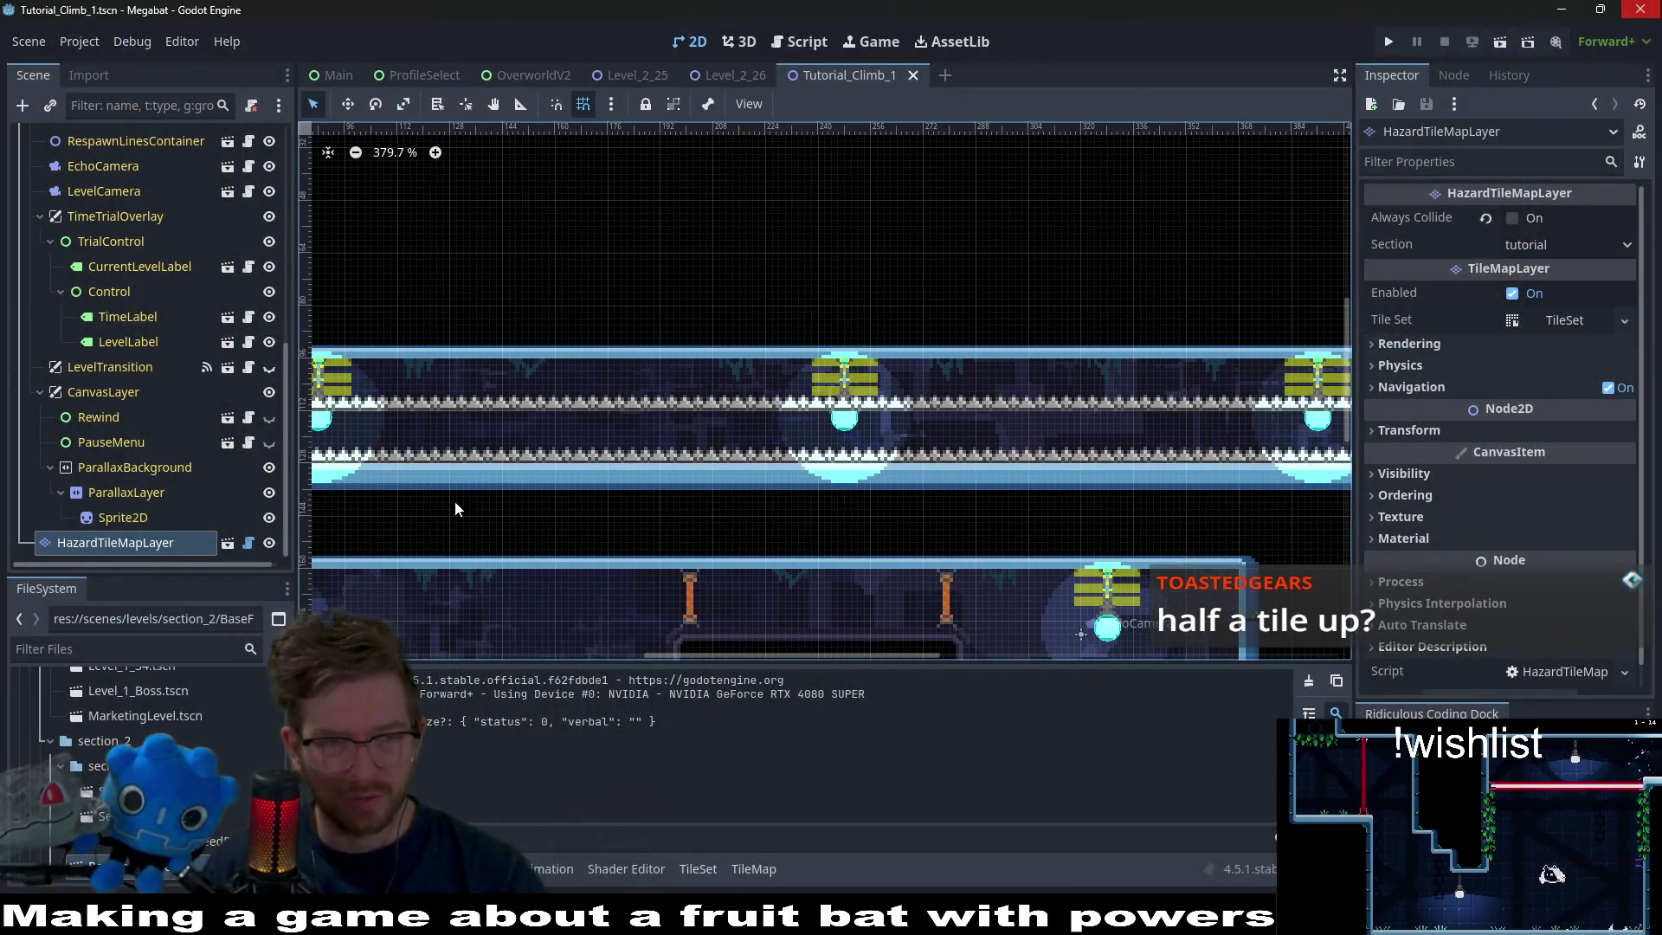
pyautogui.press('w')
pyautogui.moveTo(887, 434); pyautogui.dragTo(886, 447)
pyautogui.press('Down')
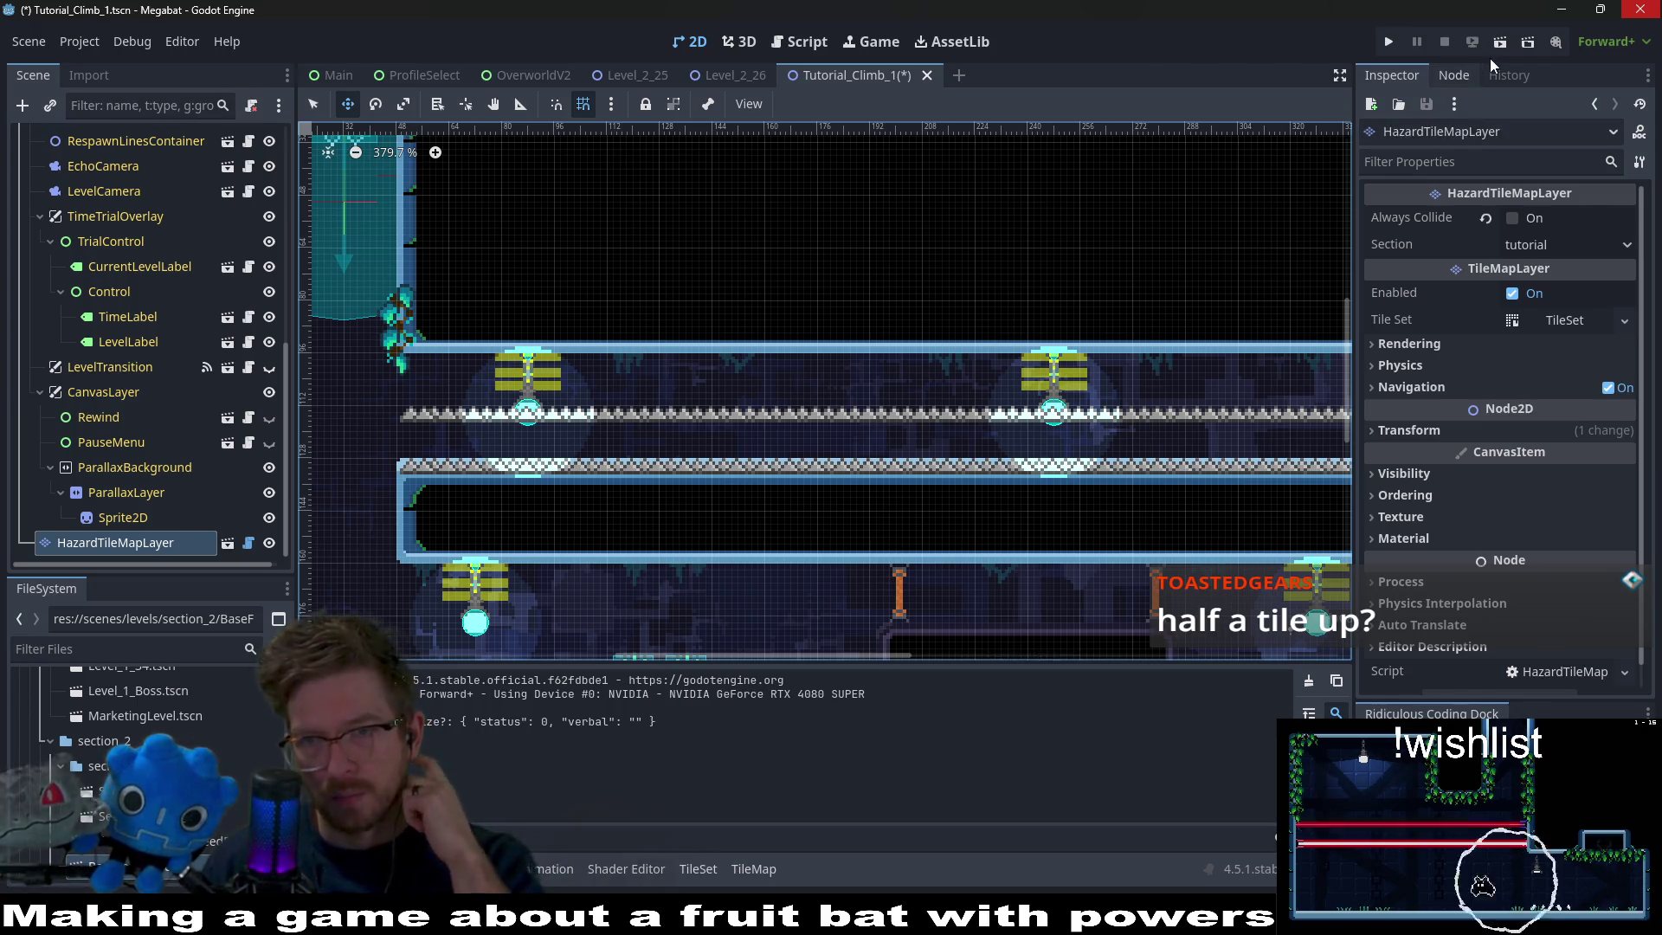
# Run the scene and crawl the bat along the ceiling between the spike rows to the corridor's right end.
pyautogui.click(1497, 45)
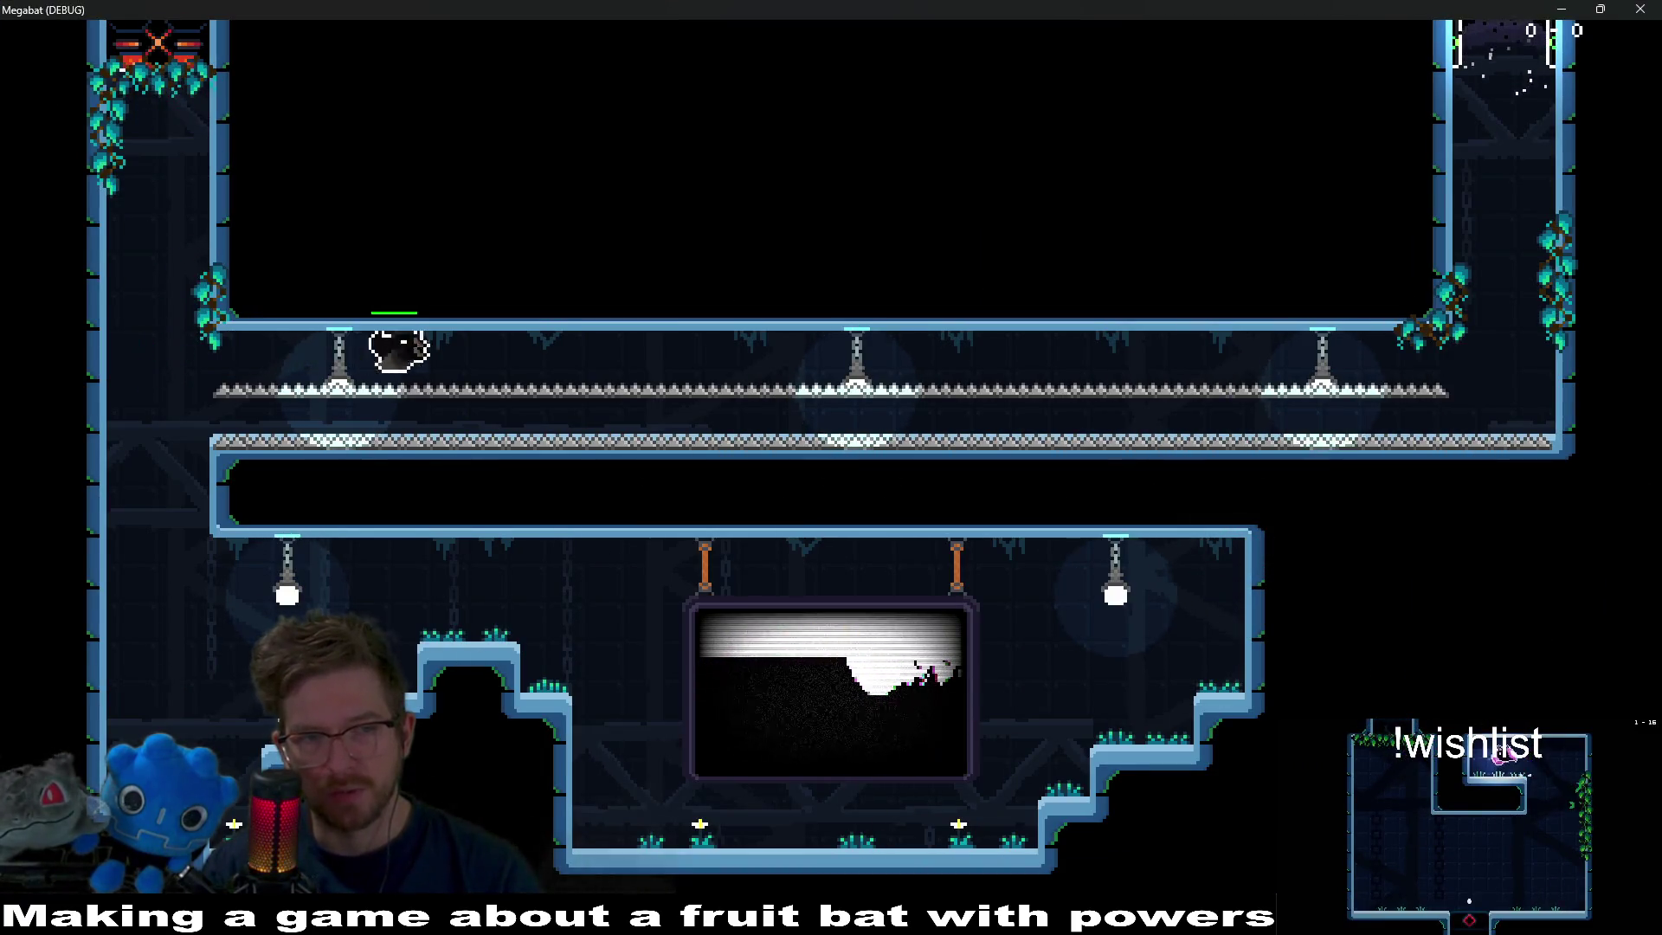
pyautogui.press('Right')
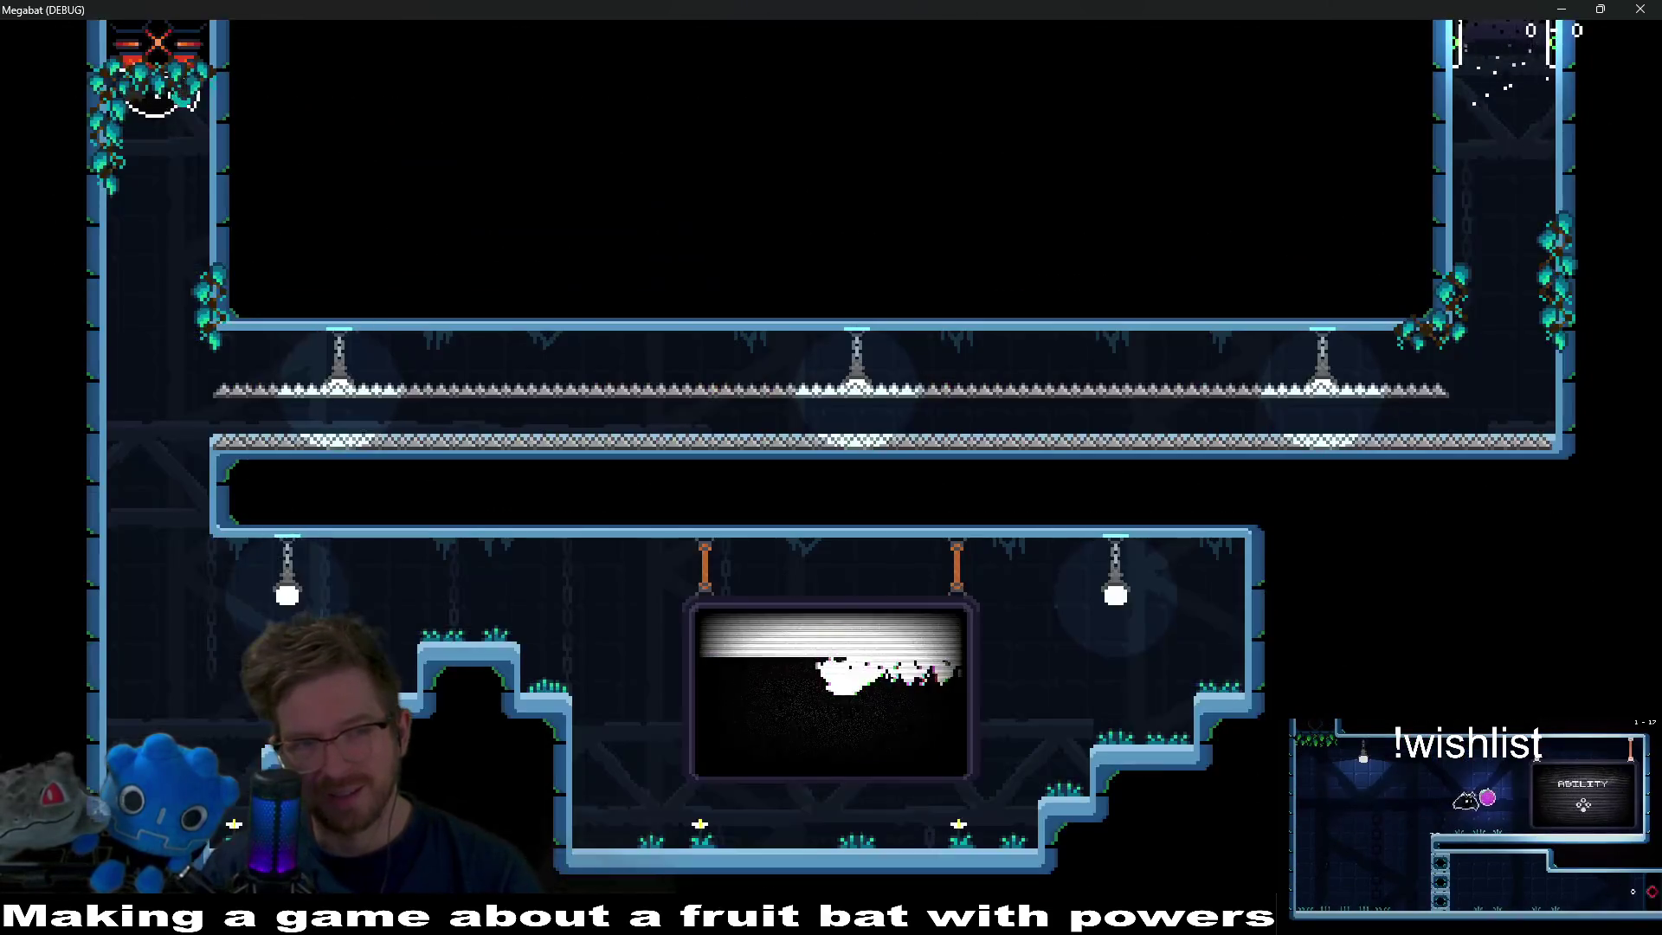
pyautogui.press('Down')
pyautogui.press('Right')
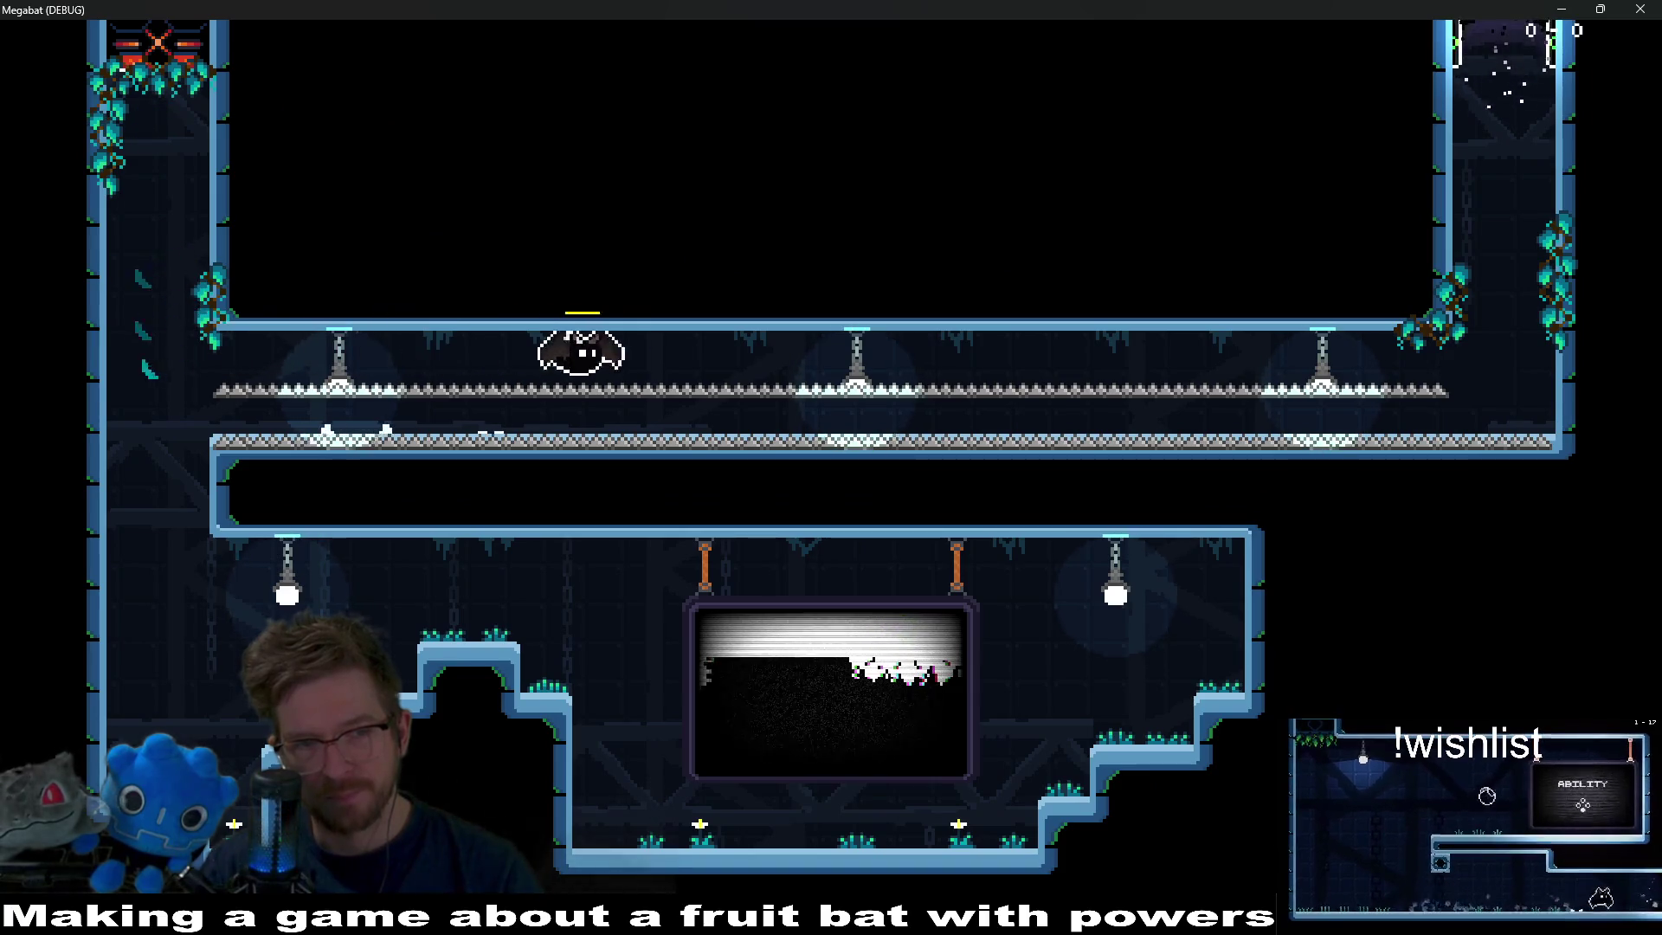
pyautogui.press('Right')
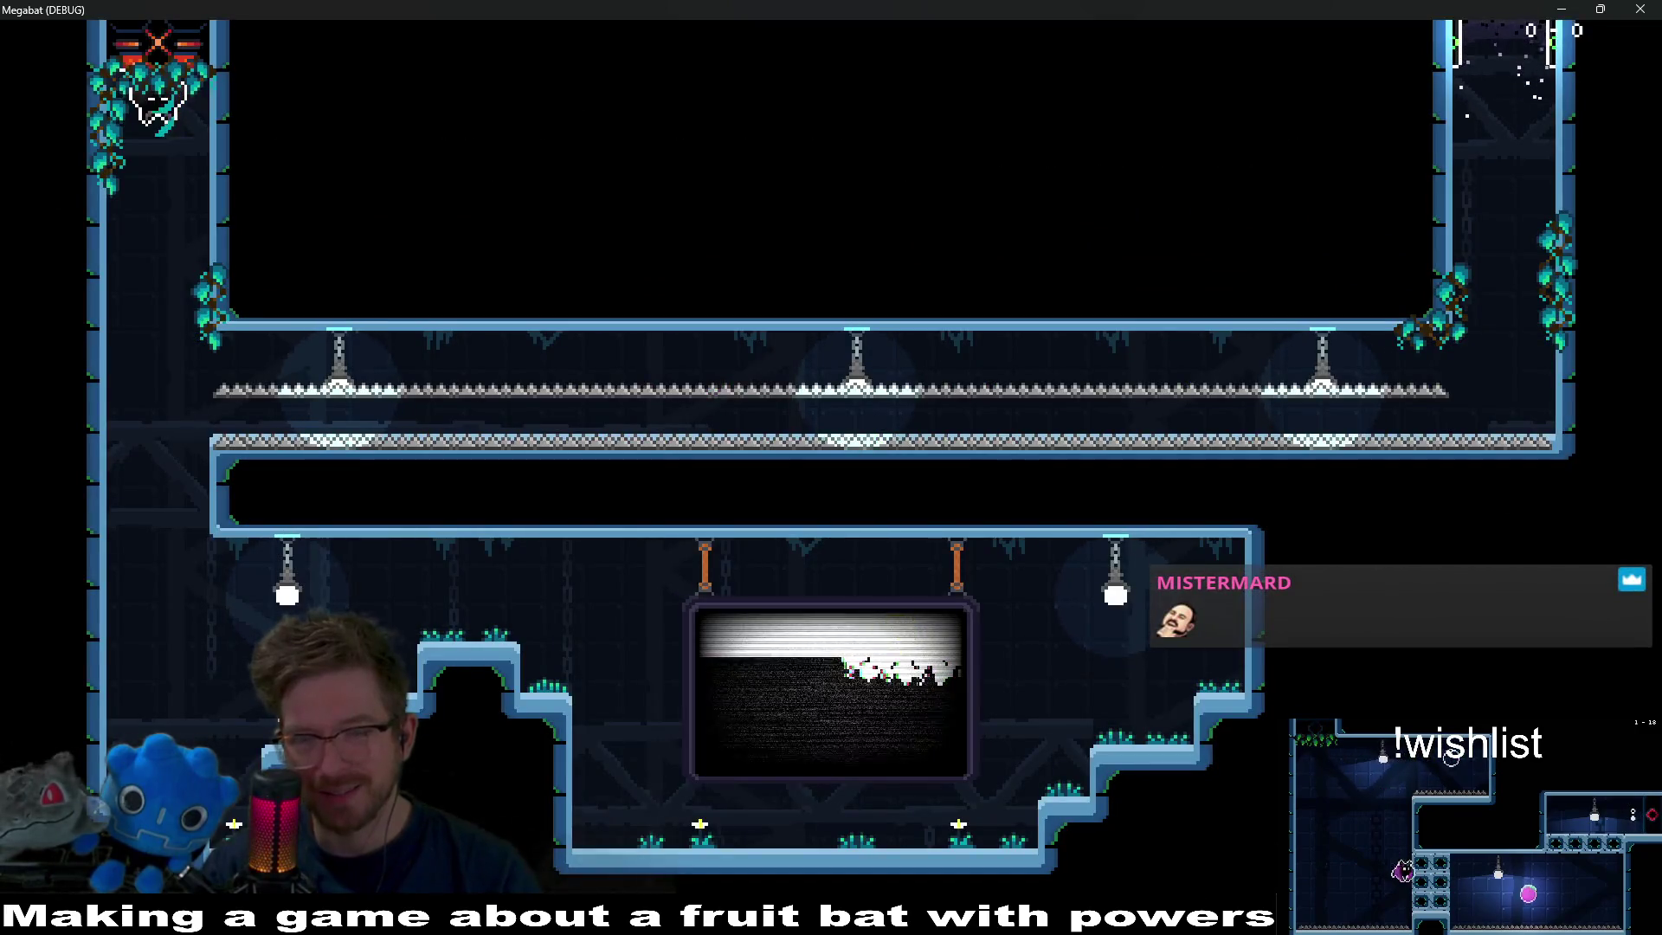
pyautogui.press('Down')
pyautogui.press('Right')
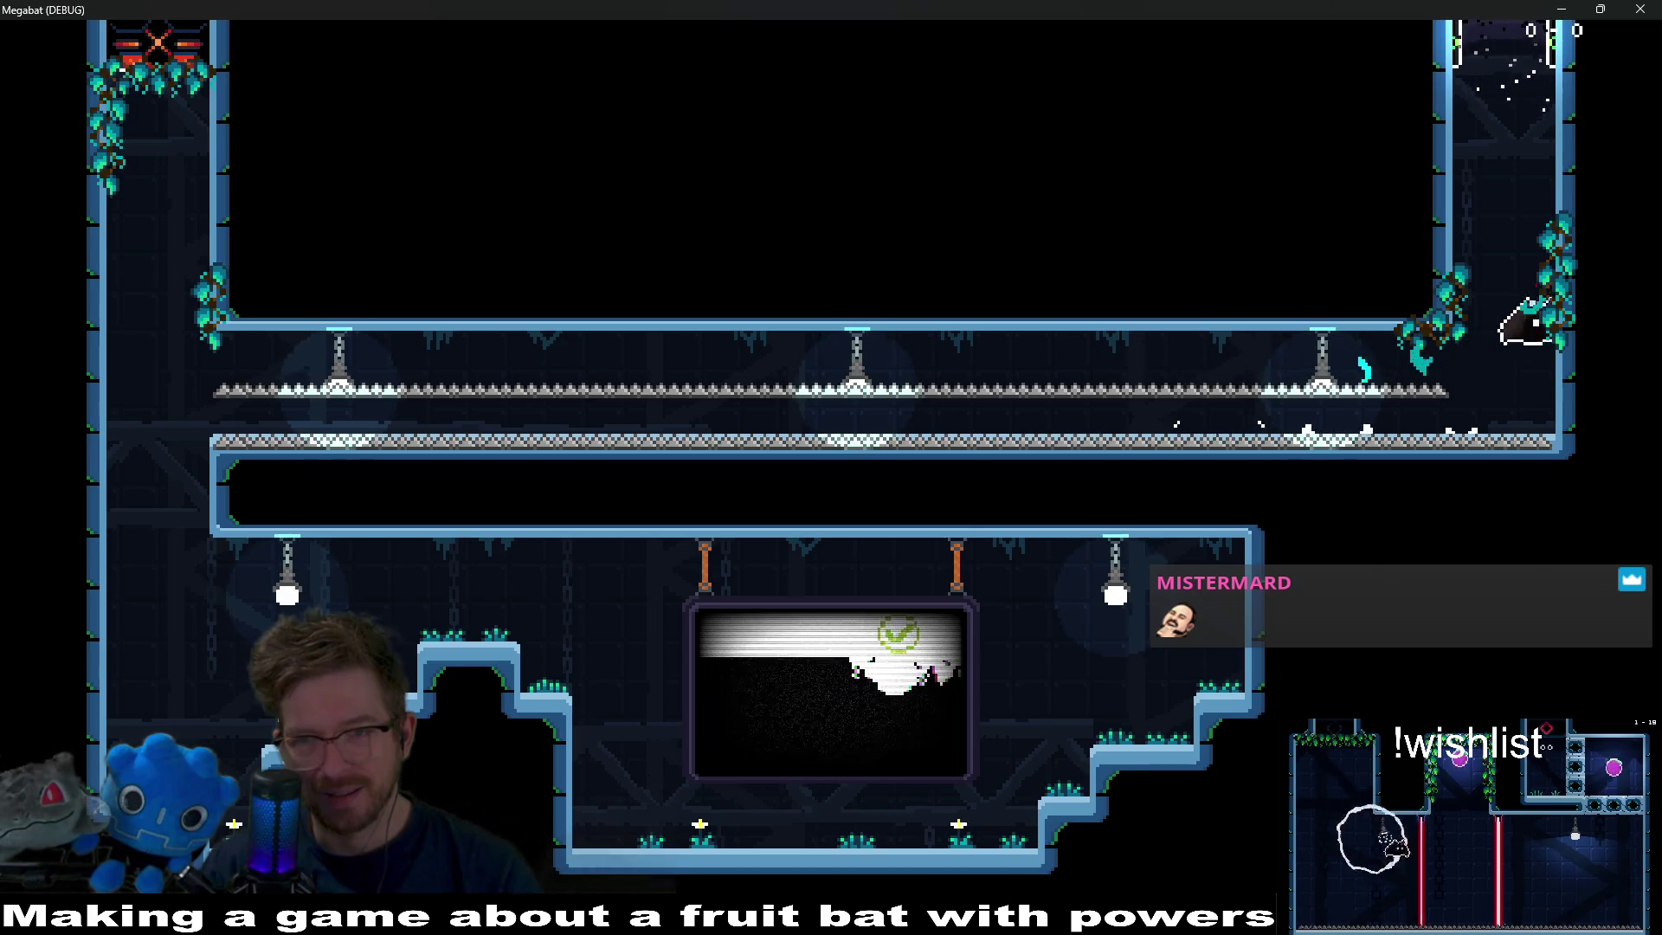
pyautogui.press('Down')
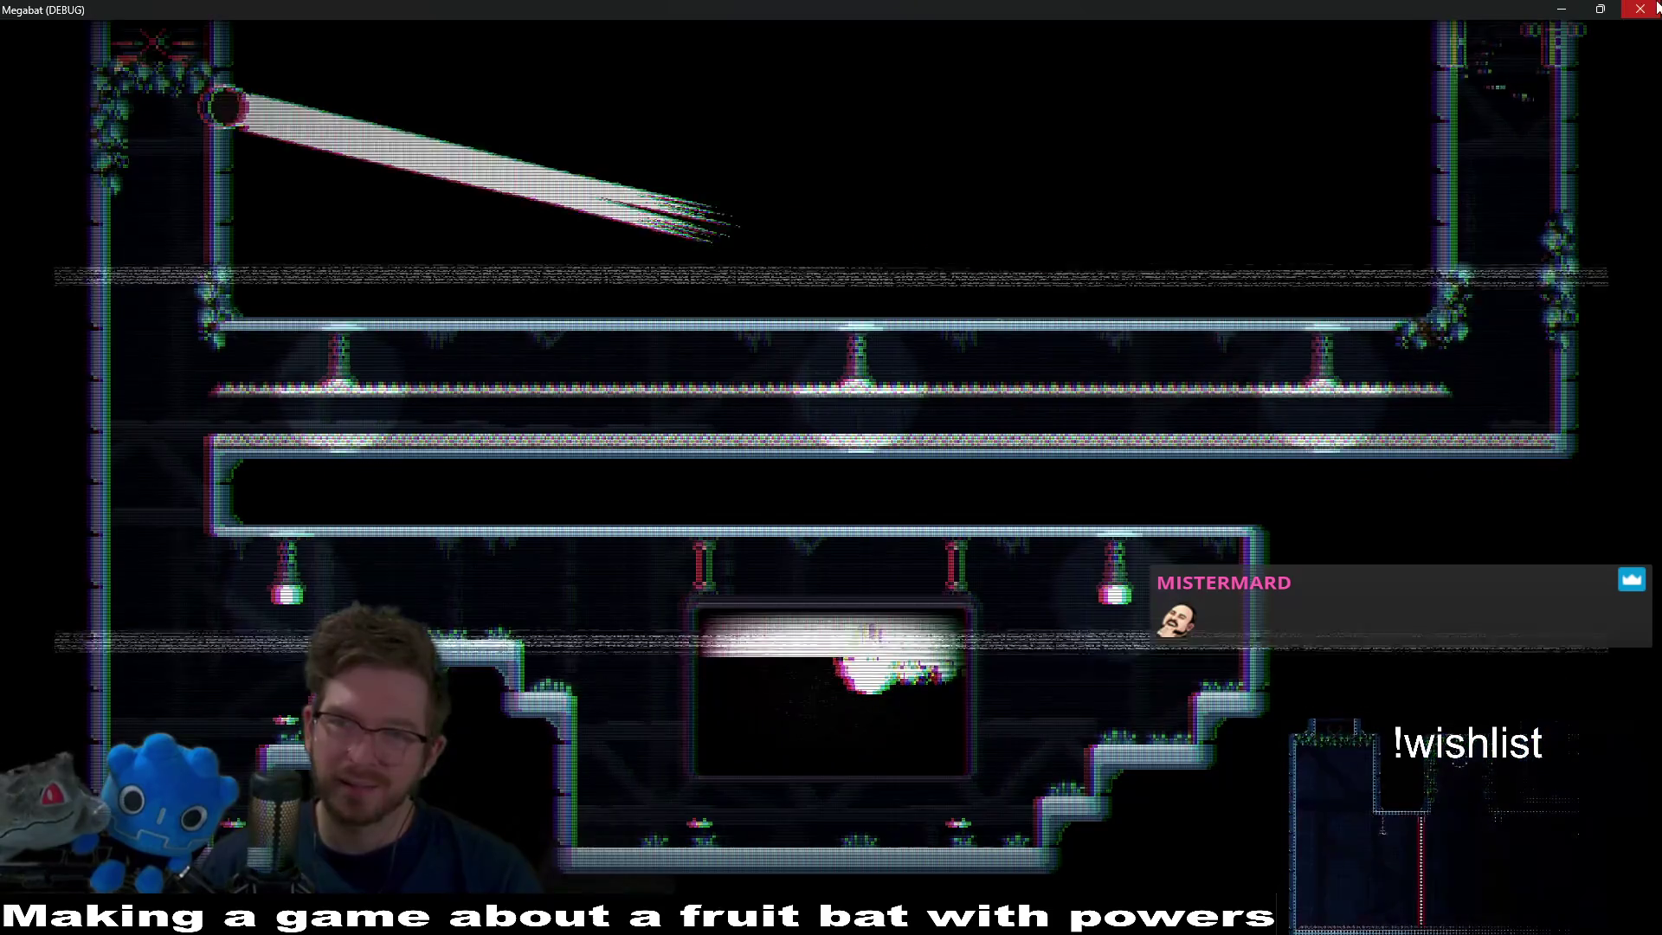
# Close the playtest, inspect the corridor, and nudge the HazardTileMapLayer spike rows up about 8 px.
pyautogui.click(1657, 7)
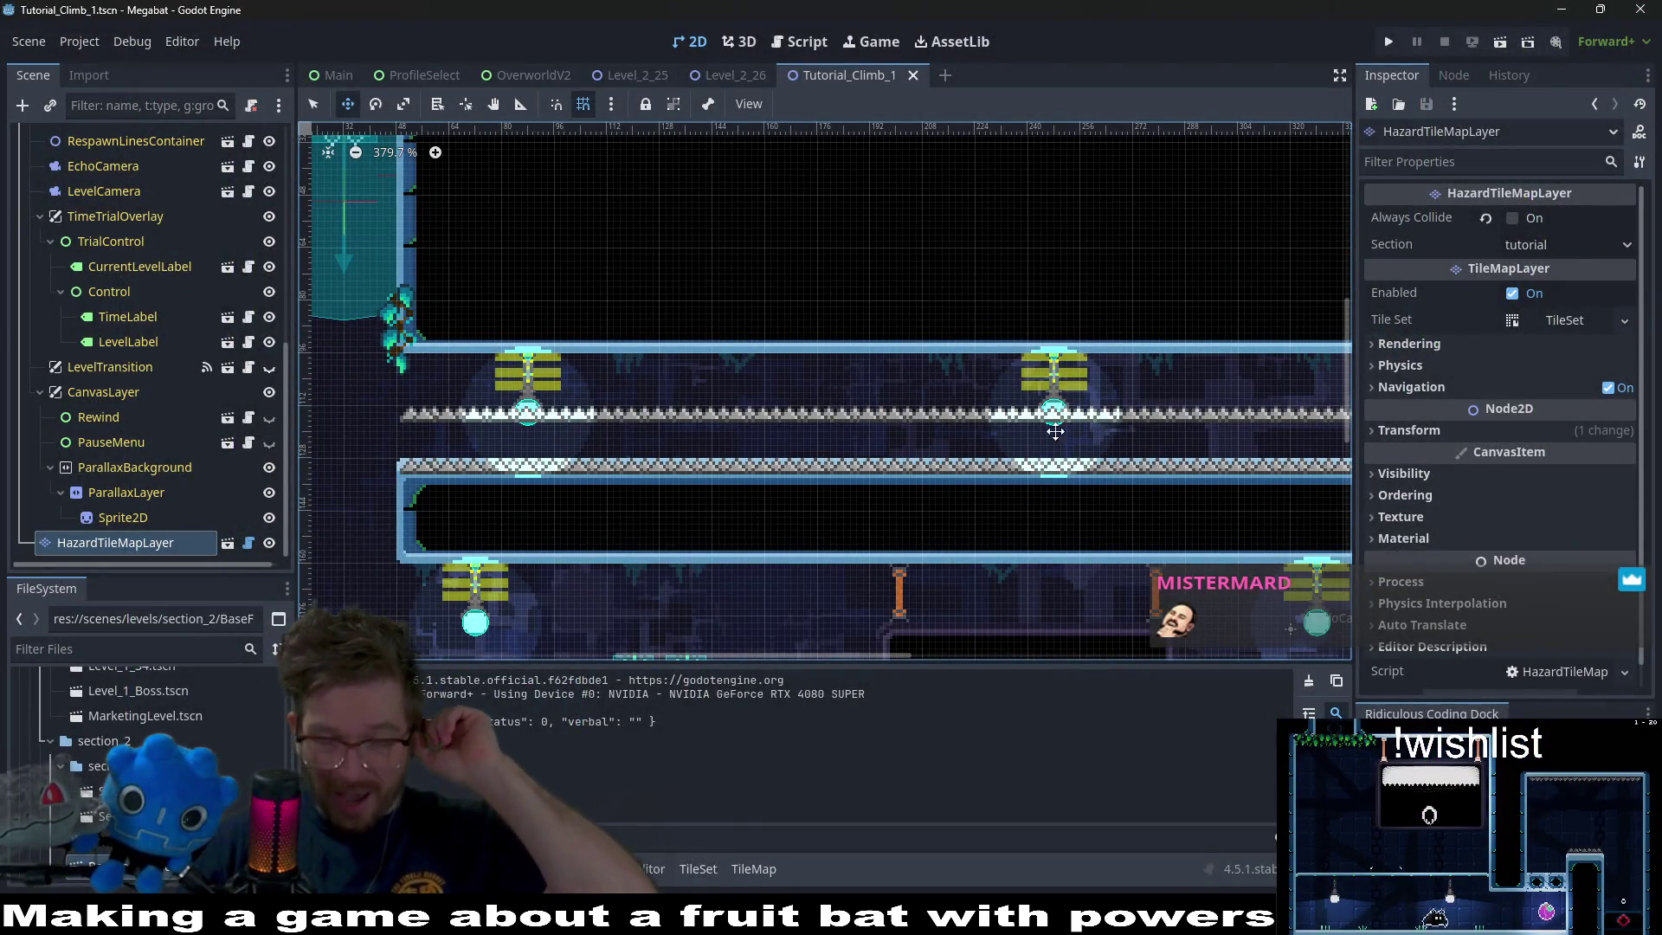
pyautogui.hscroll(5, 1055, 432)
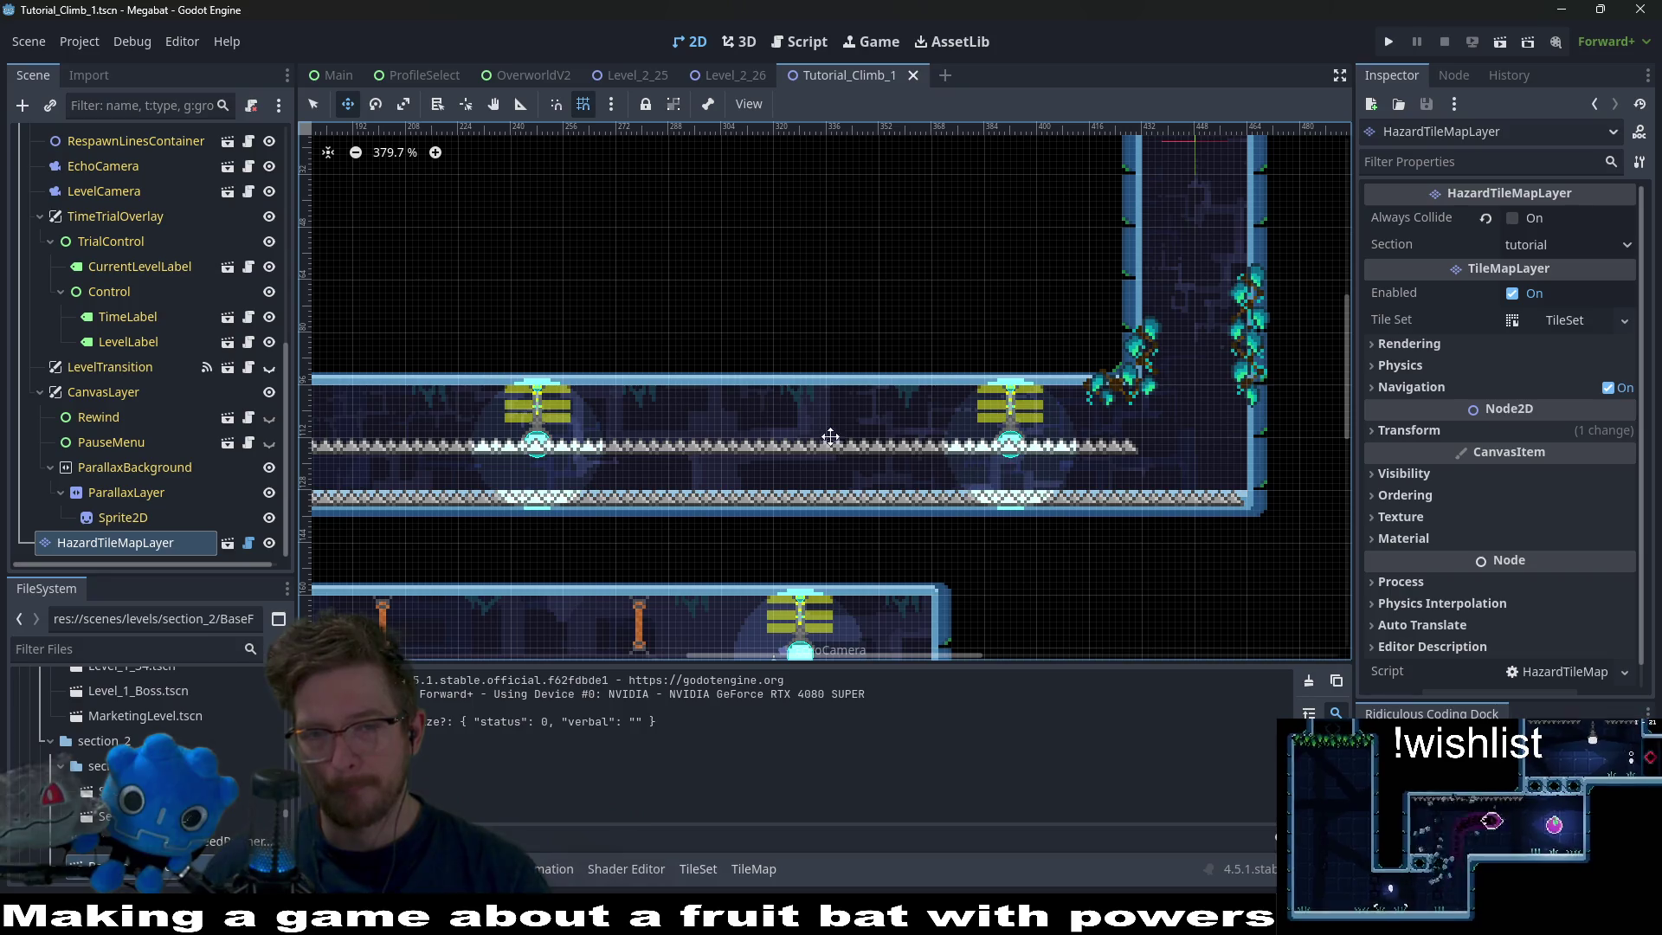
pyautogui.hscroll(-5, 1042, 464)
pyautogui.hscroll(-2, 994, 470)
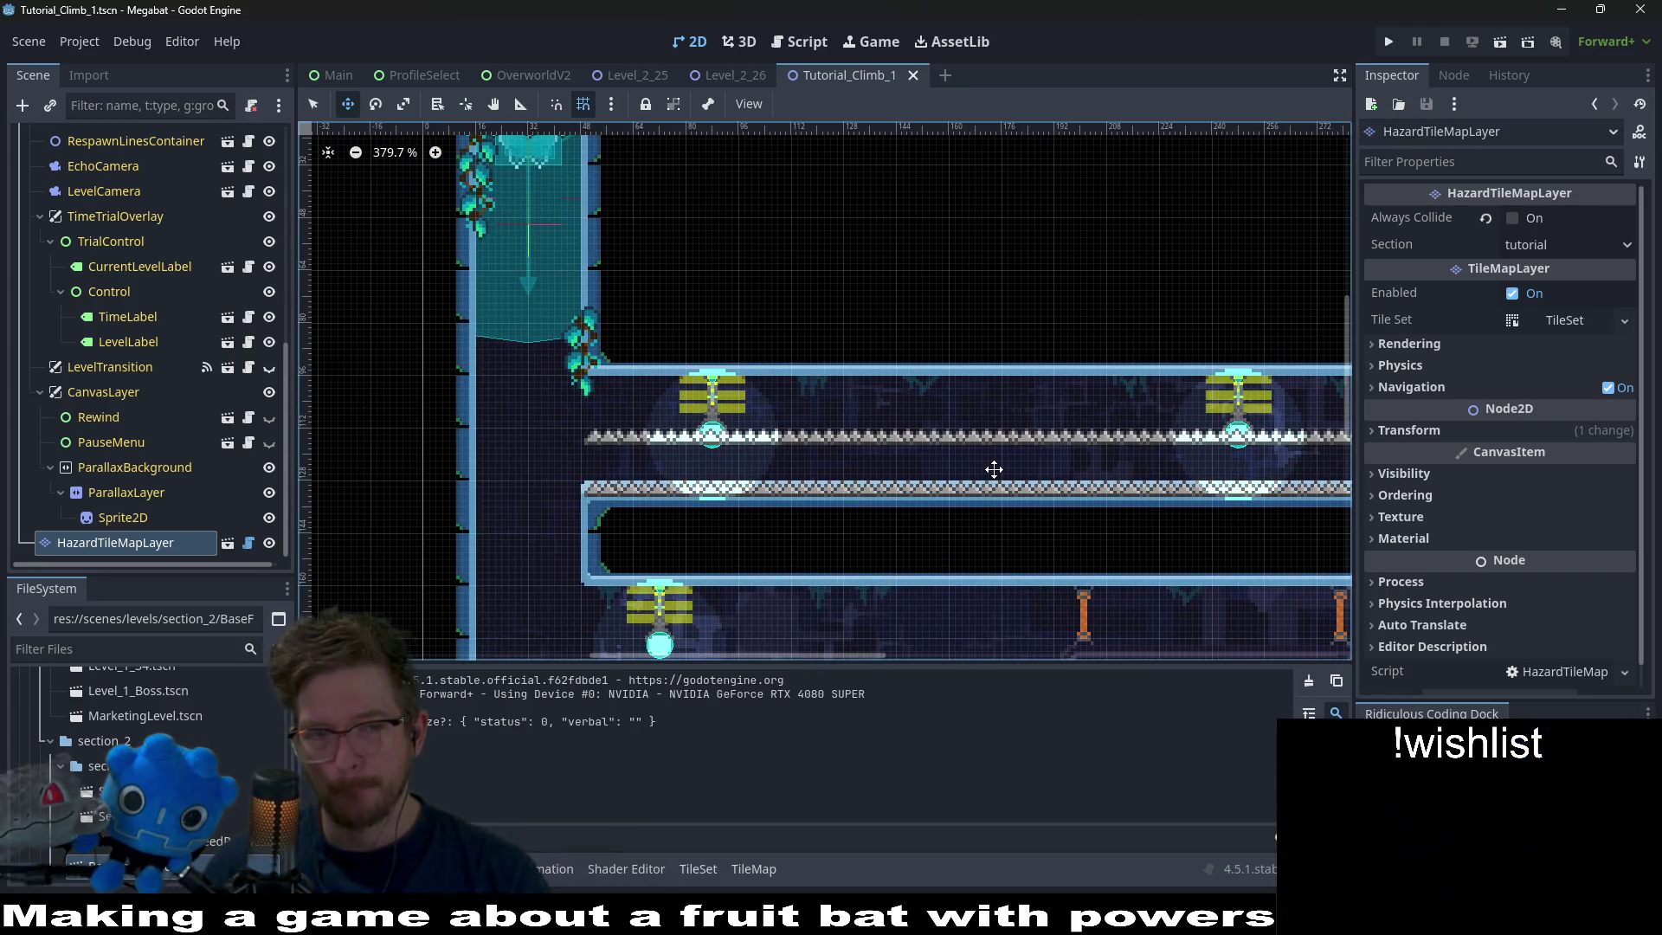
pyautogui.hscroll(3, 996, 463)
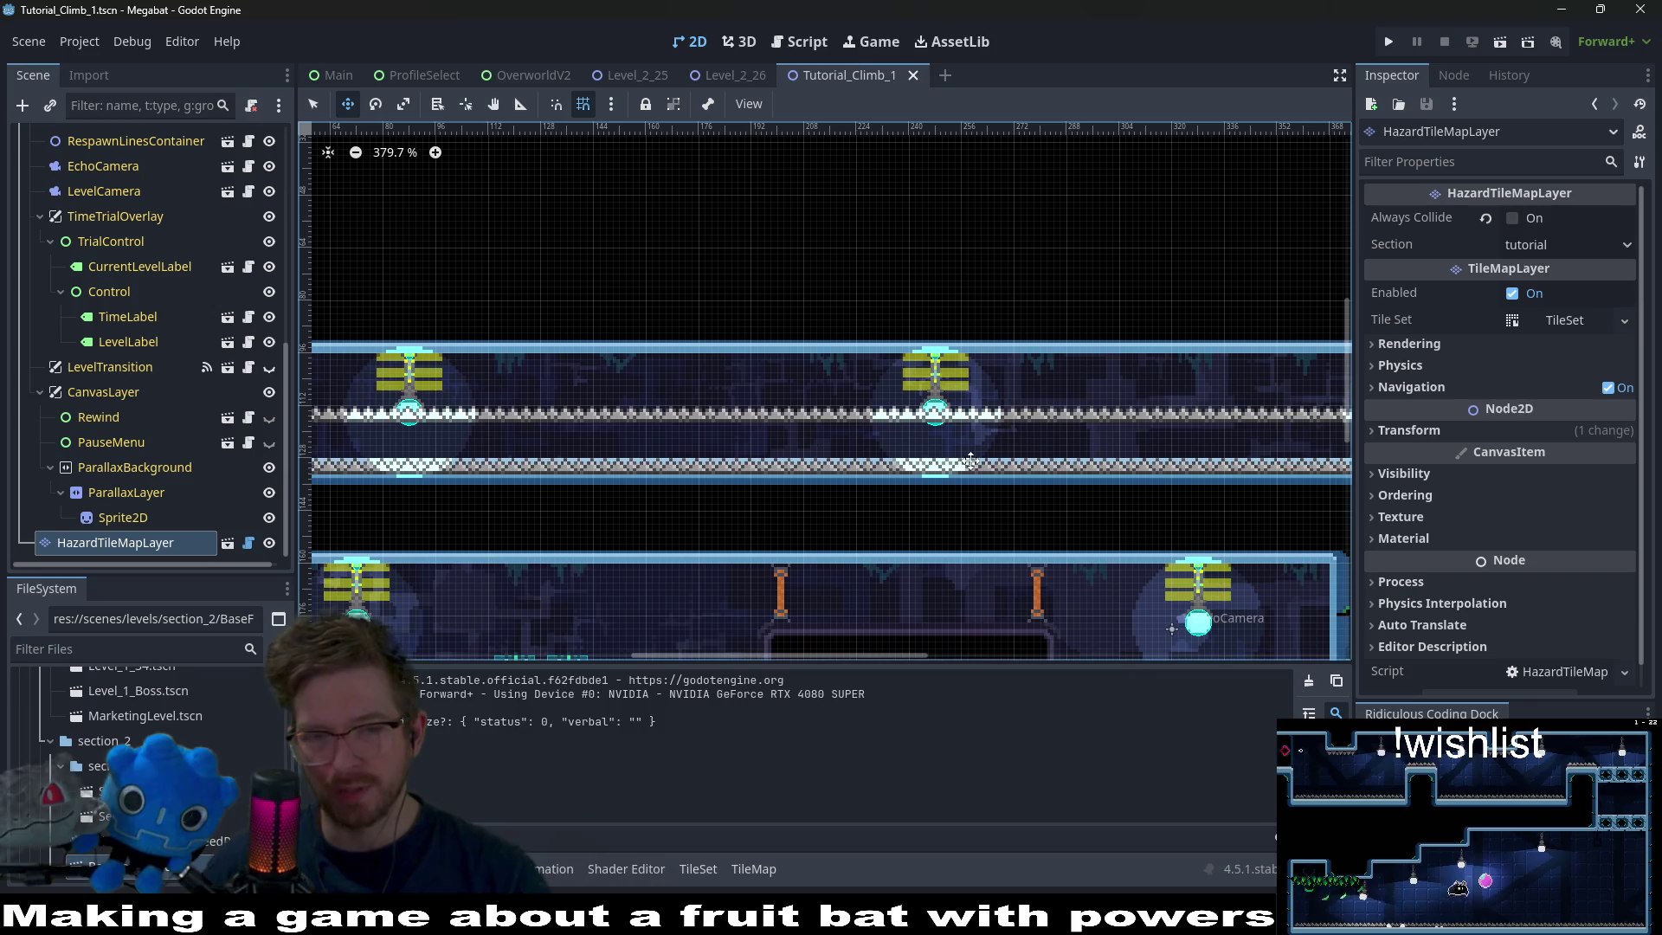
pyautogui.hscroll(6, 893, 459)
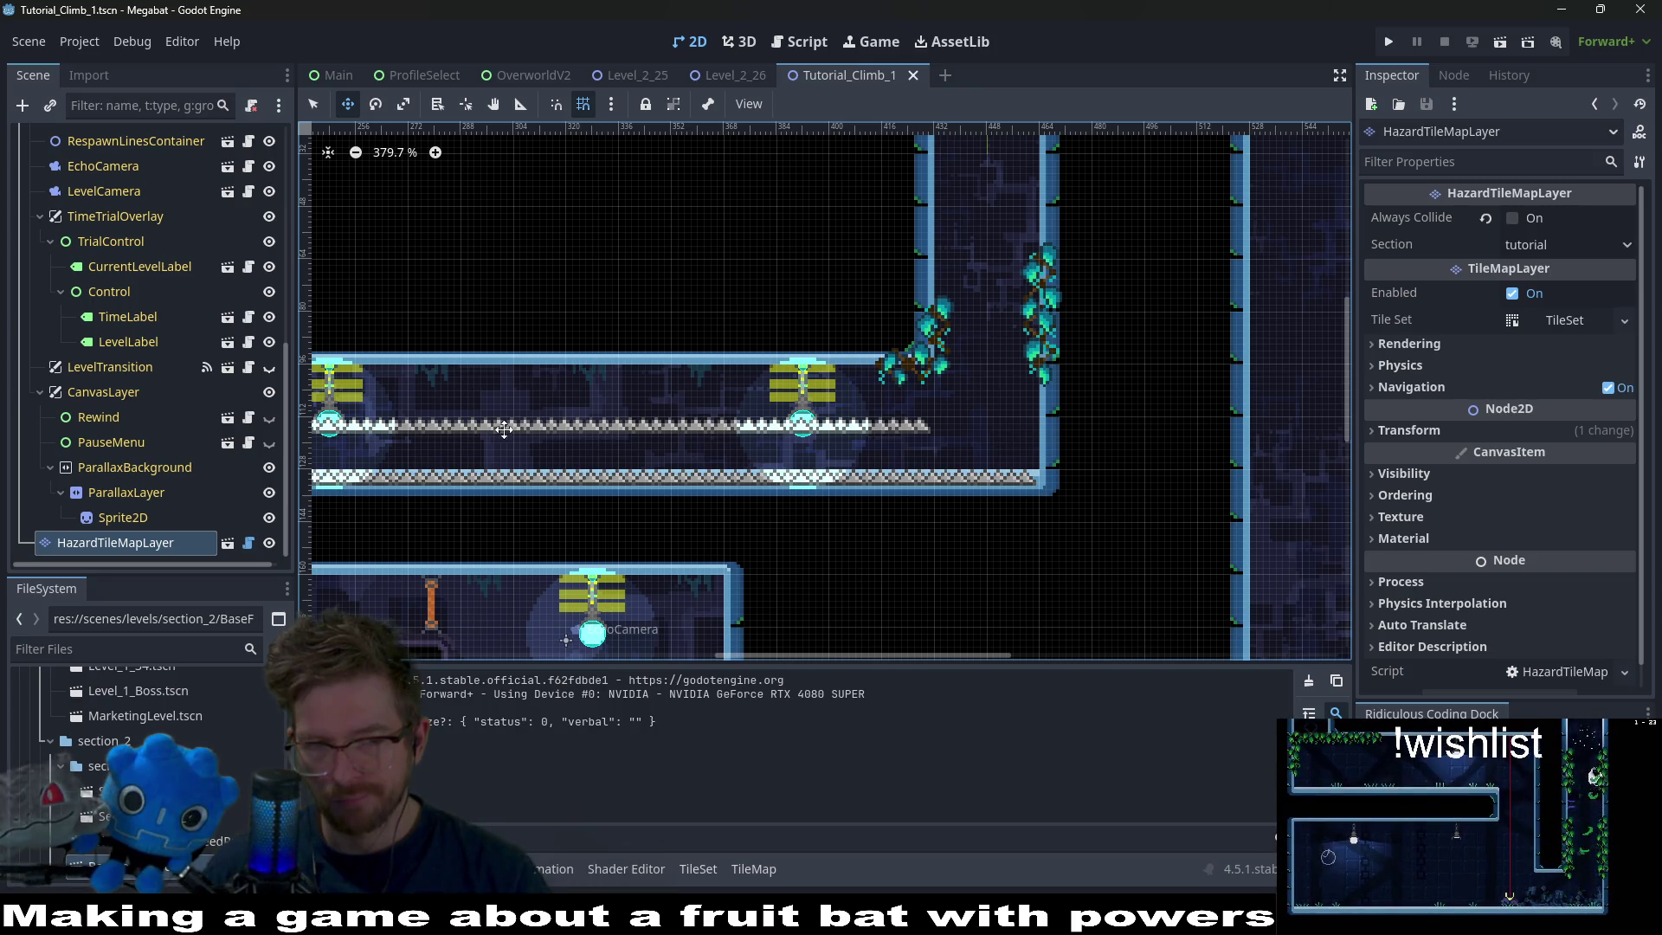
pyautogui.hscroll(-5, 723, 464)
pyautogui.scroll(1, 993, 401)
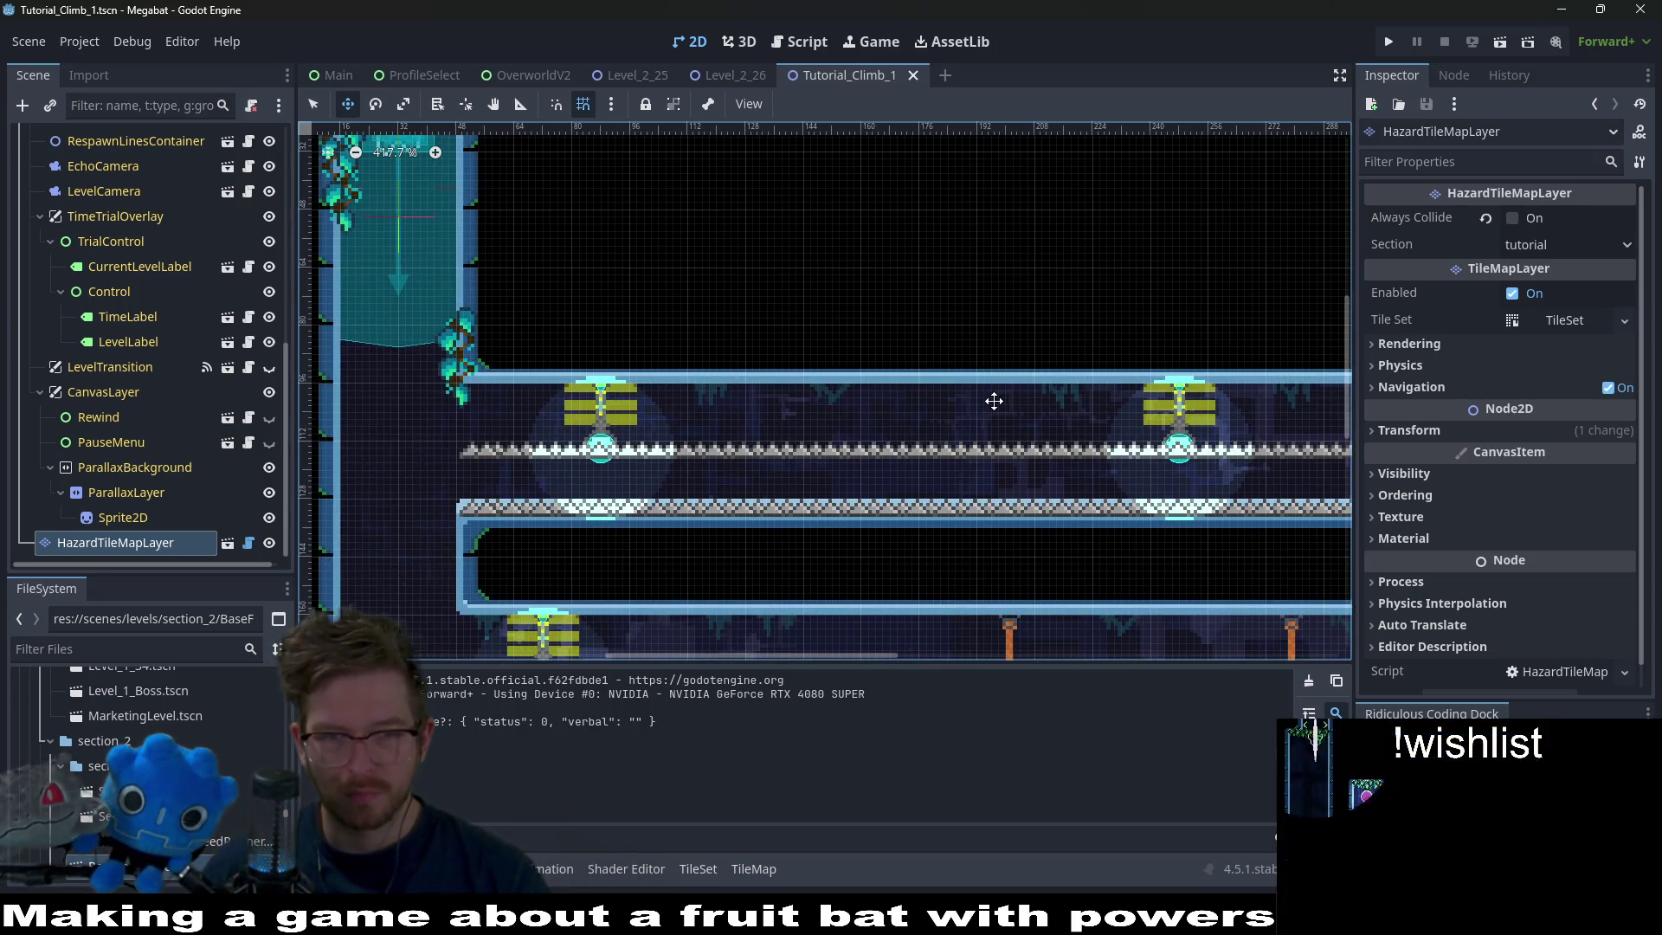
pyautogui.press('Up')
pyautogui.press('Up')
# Save and run the scene, then fly the bat right through the double-spiked corridor and up the right shaft.
pyautogui.click(1500, 43)
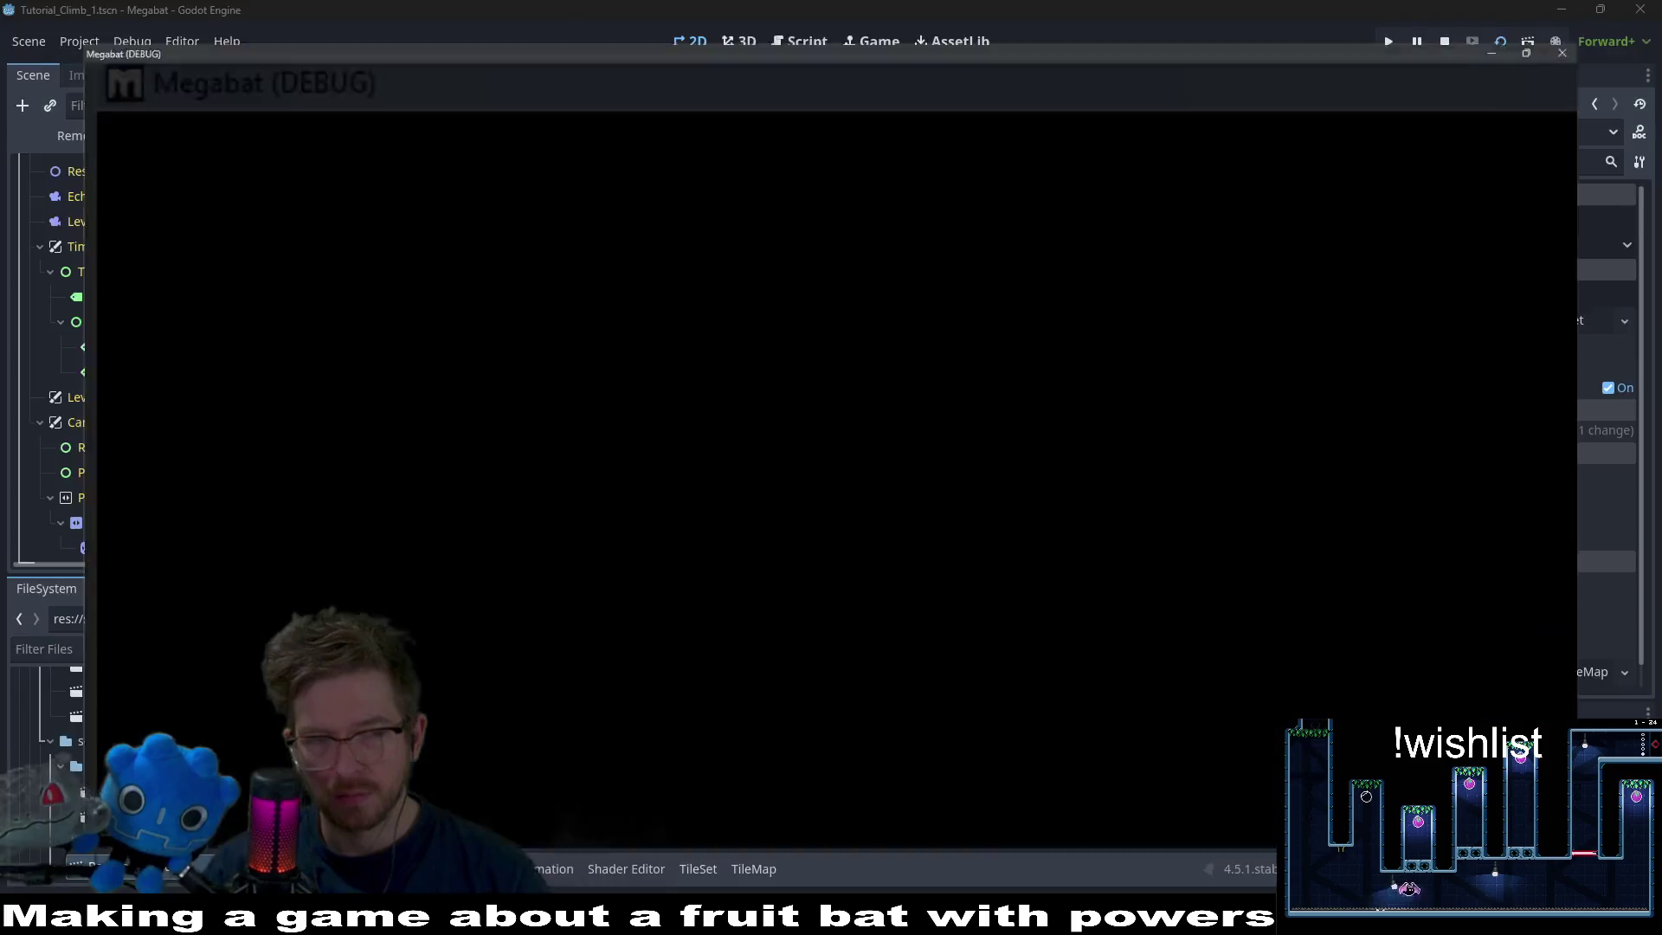
pyautogui.press('Right')
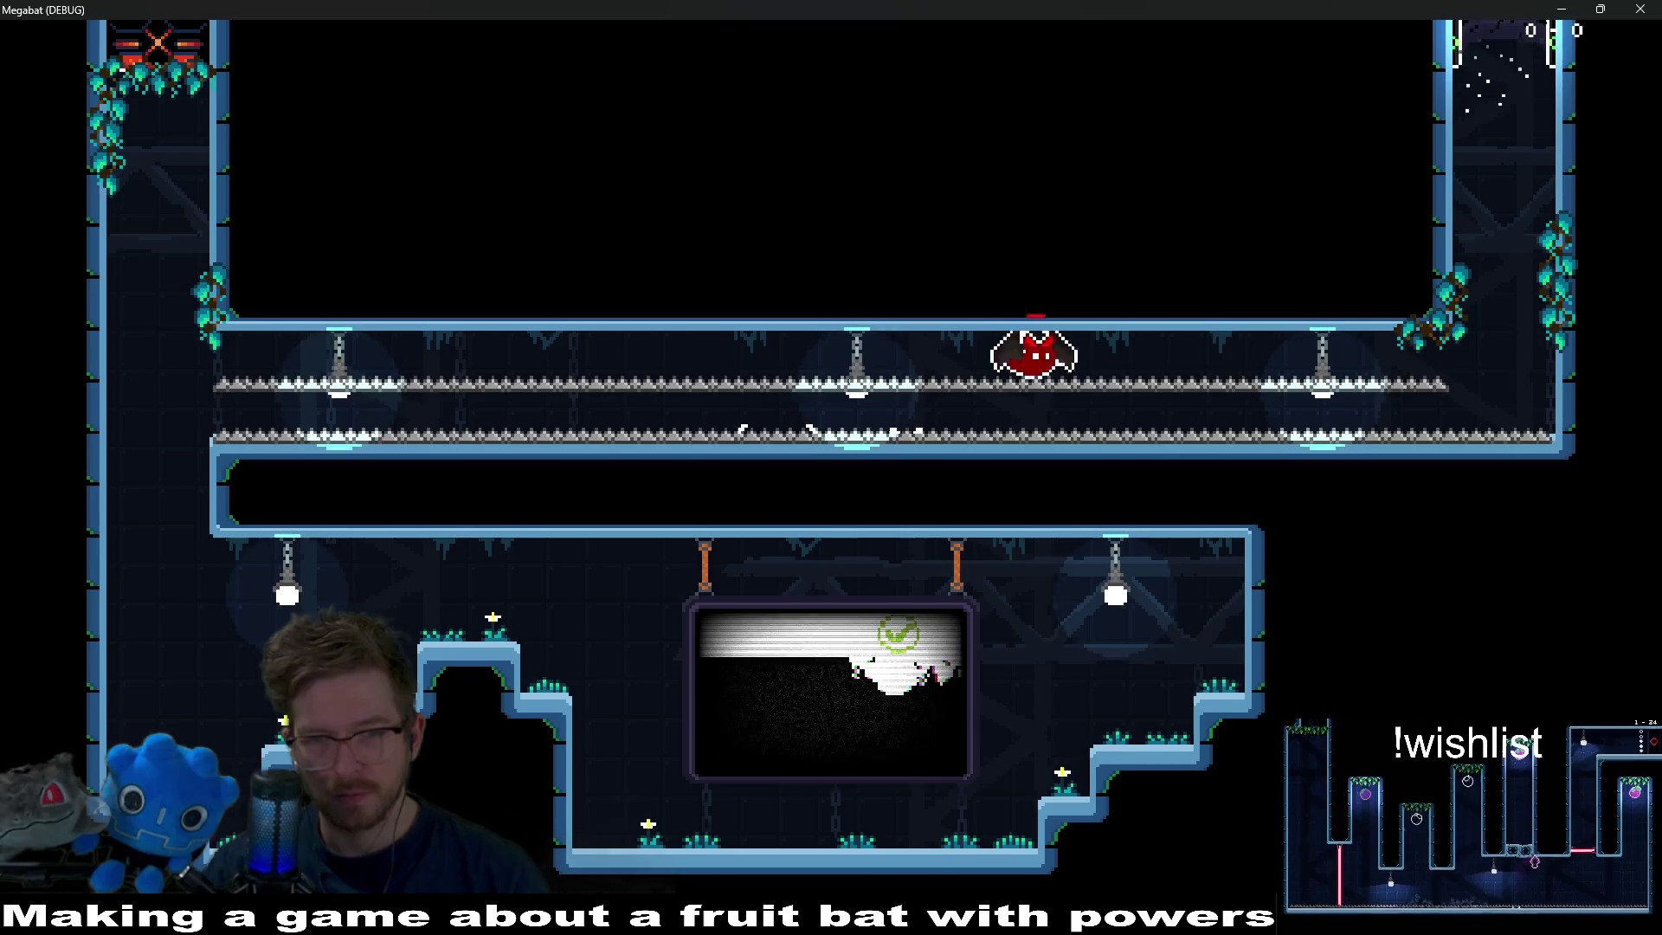
pyautogui.press('Up')
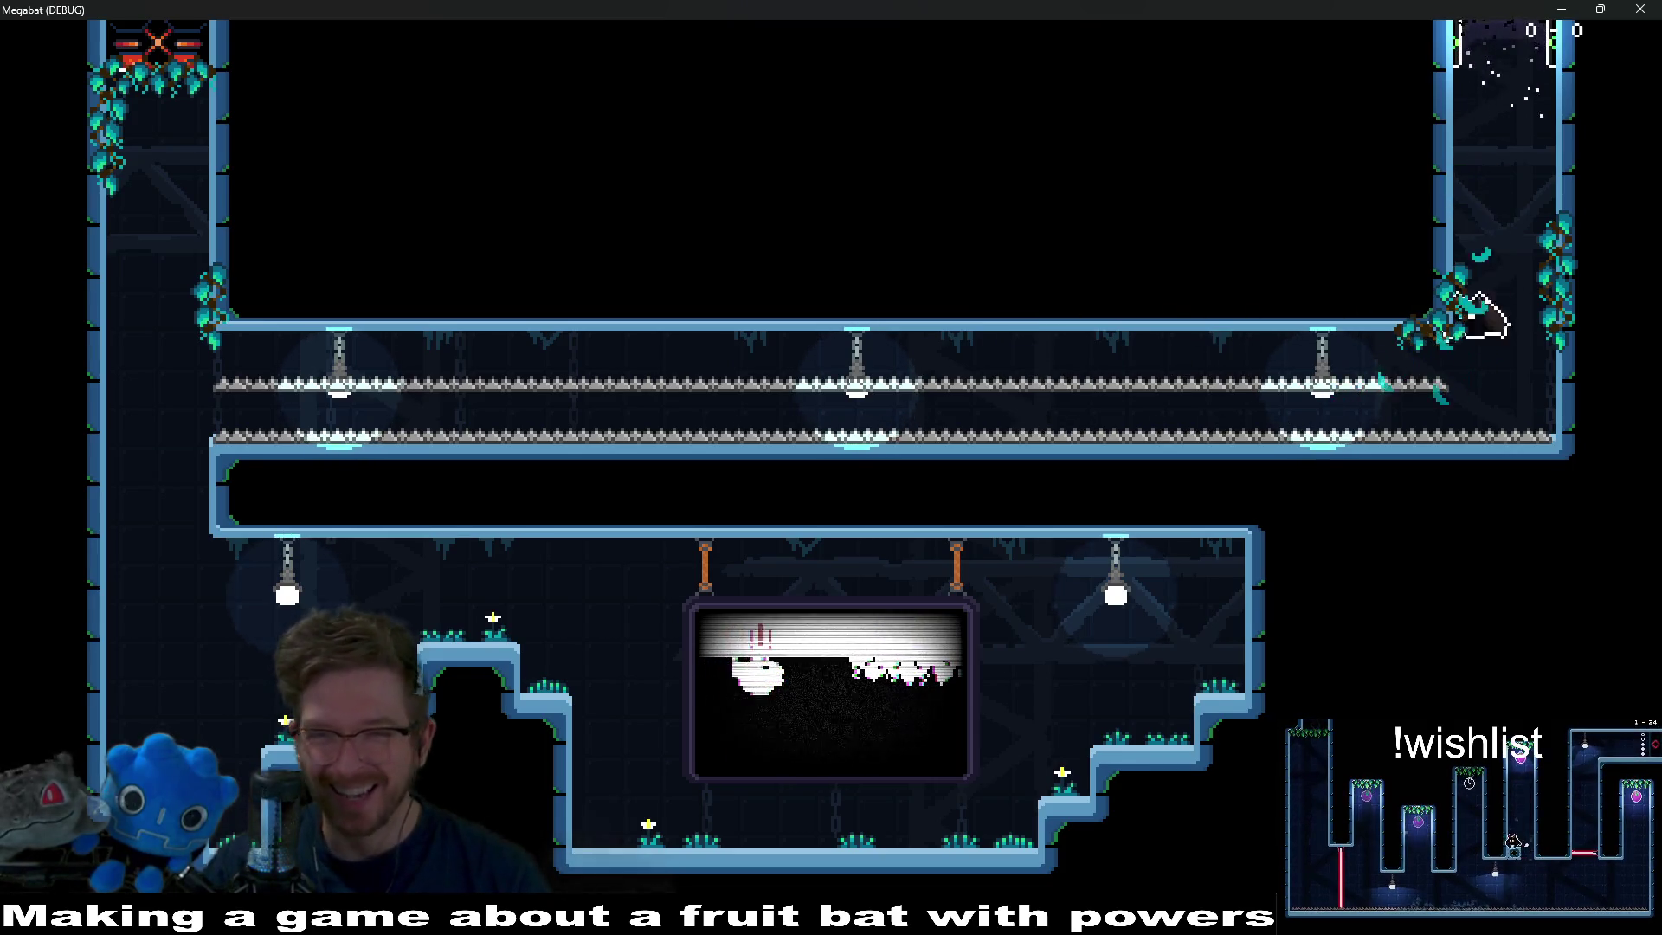